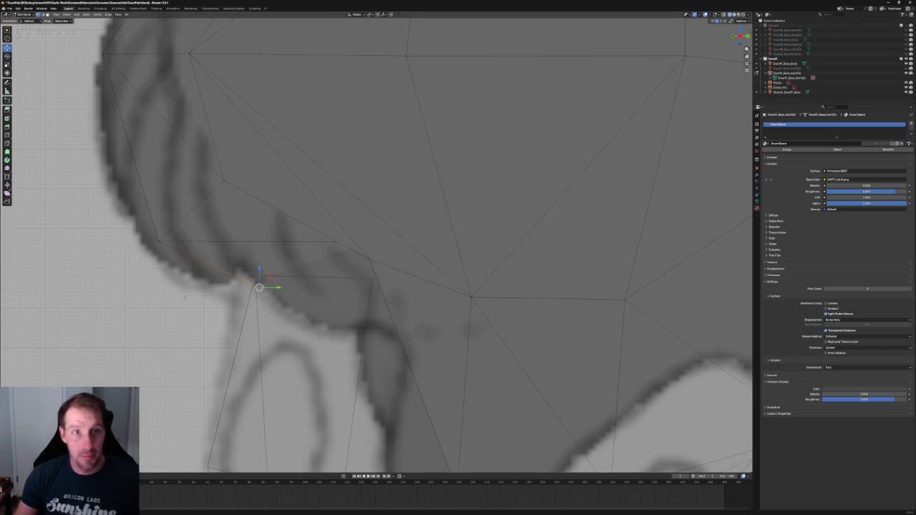
# In side ortho view, slide the hair vertex above the ear inward along Y to match the sketch
pyautogui.scroll(-3, 192, 307)
pyautogui.scroll(-3, 192, 305)
pyautogui.scroll(-2, 192, 306)
pyautogui.scroll(-3, 191, 306)
pyautogui.press('KP_1')
pyautogui.press('KP_3')
pyautogui.scroll(2, 336, 299)
pyautogui.scroll(3, 336, 299)
pyautogui.scroll(2, 335, 299)
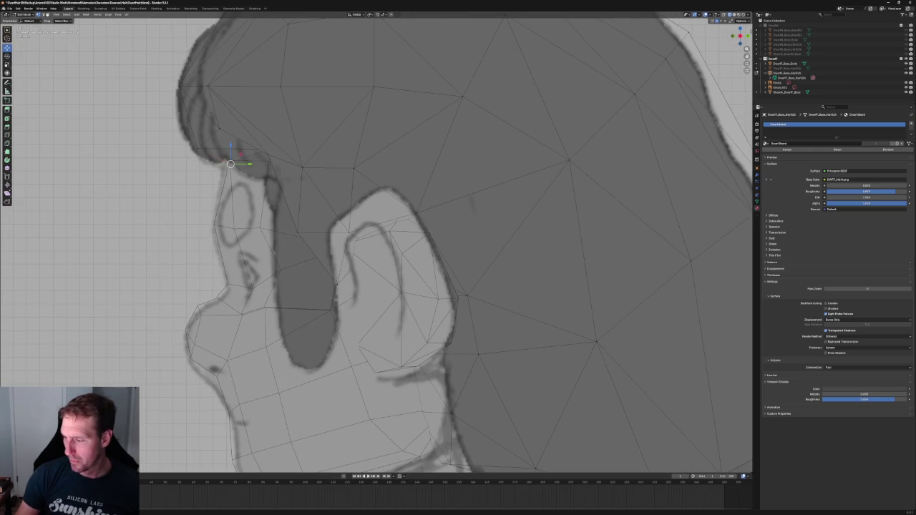
pyautogui.click(299, 233)
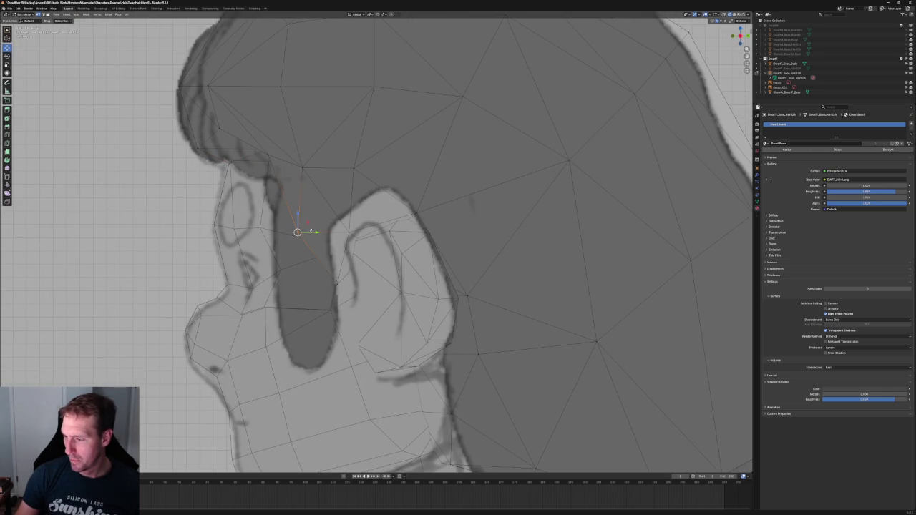
pyautogui.press('g')
pyautogui.press('y')
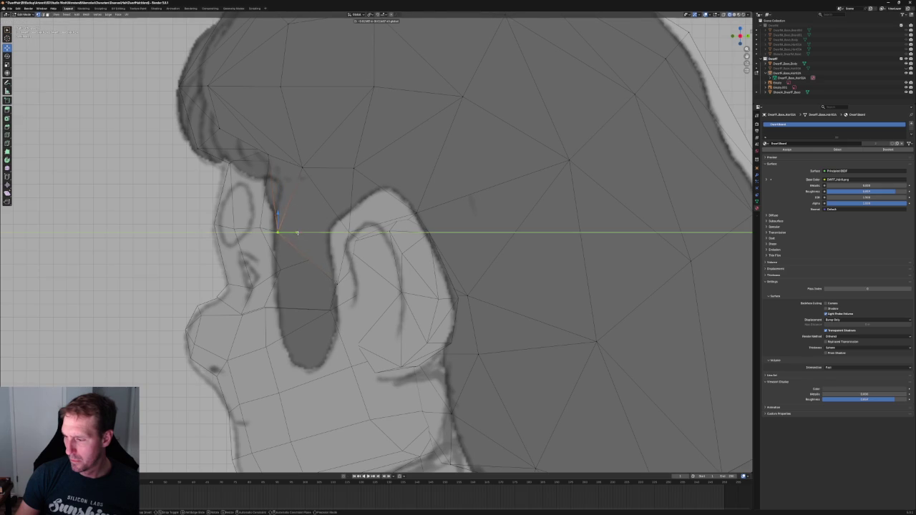
pyautogui.click(297, 233)
# Switch the viewport to solid shading and orbit around the head to view the hair
pyautogui.moveTo(286, 231); pyautogui.dragTo(428, 210, button='middle')
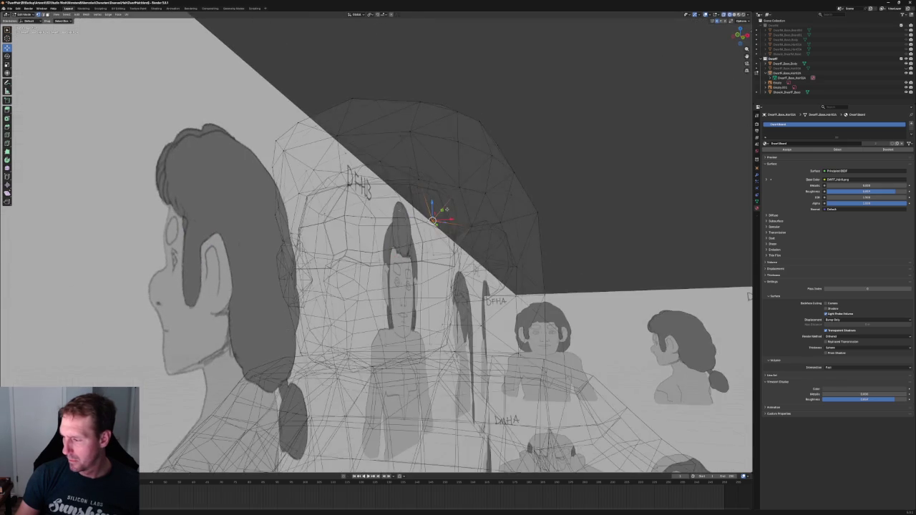
pyautogui.scroll(3, 428, 209)
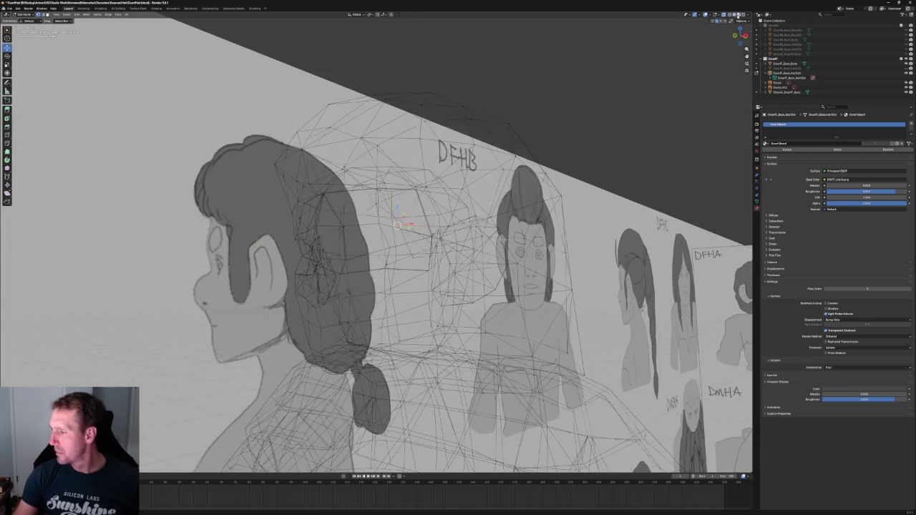
pyautogui.click(738, 16)
pyautogui.moveTo(401, 208); pyautogui.dragTo(449, 185, button='middle')
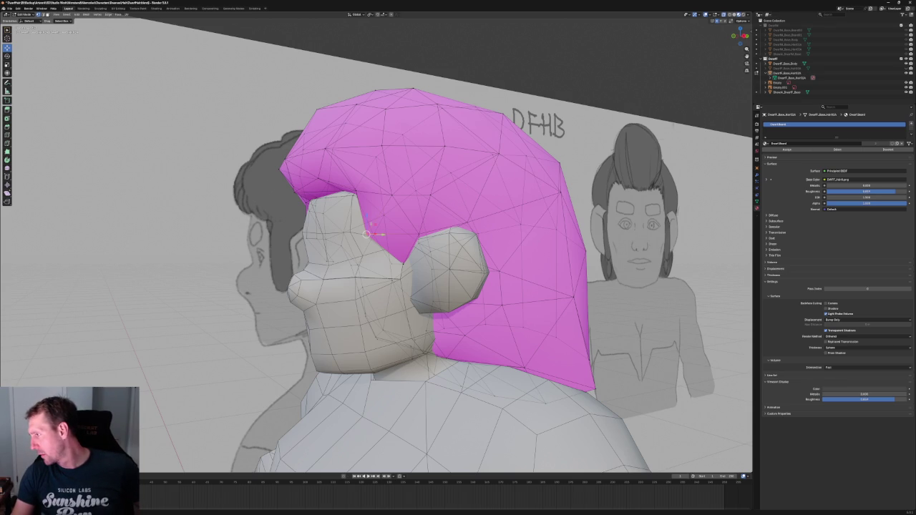
# Toggle X-ray on and off, then orbit to the head's side profile to inspect the solid hair
pyautogui.hotkey('alt', 'z')
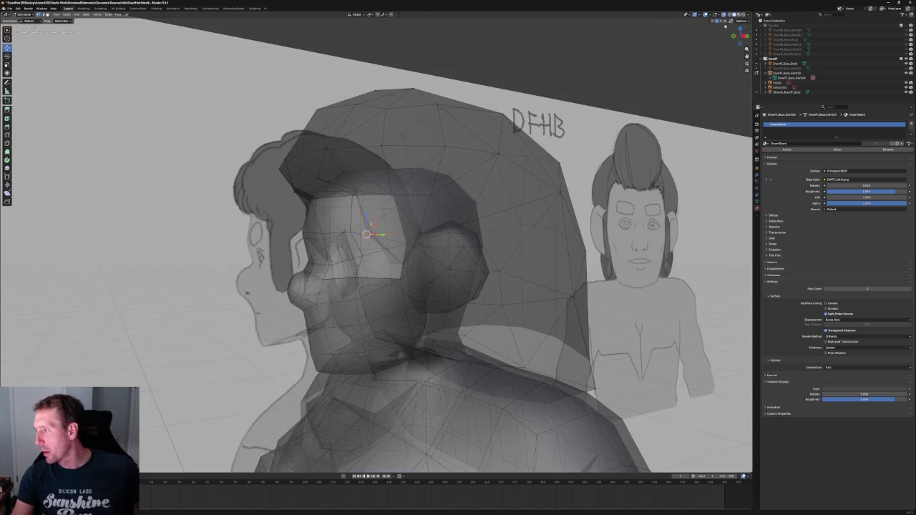
pyautogui.hotkey('alt', 'z')
pyautogui.moveTo(409, 189); pyautogui.dragTo(416, 199, button='middle')
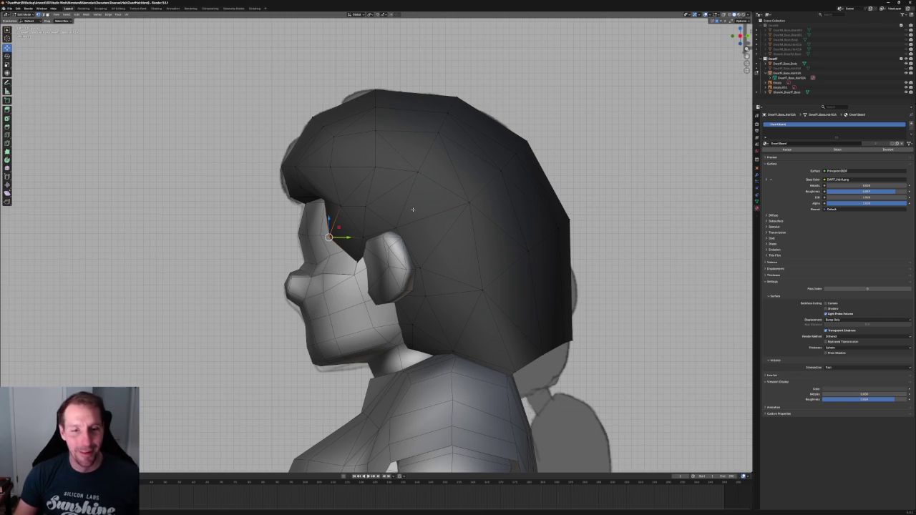
pyautogui.moveTo(422, 208)
pyautogui.mouseDown(button='middle')
pyautogui.moveTo(474, 184)
pyautogui.moveTo(467, 184)
pyautogui.mouseUp(button='middle')
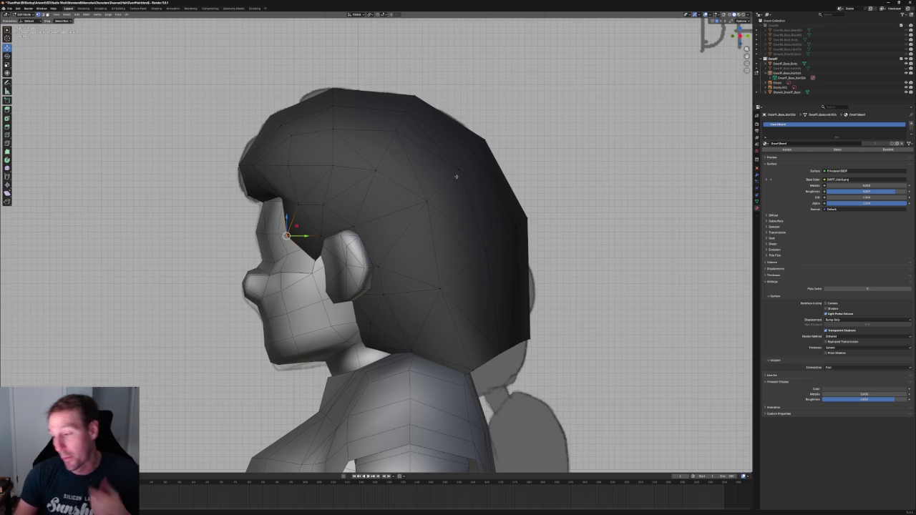
pyautogui.scroll(3, 457, 181)
# Zoom in on the ear and dissolve the stray hair vertex in front of it
pyautogui.scroll(4, 353, 230)
pyautogui.scroll(-5, 353, 230)
pyautogui.moveTo(353, 231); pyautogui.dragTo(401, 236, button='middle')
pyautogui.scroll(-3, 328, 252)
pyautogui.scroll(-1, 324, 254)
pyautogui.press('x')
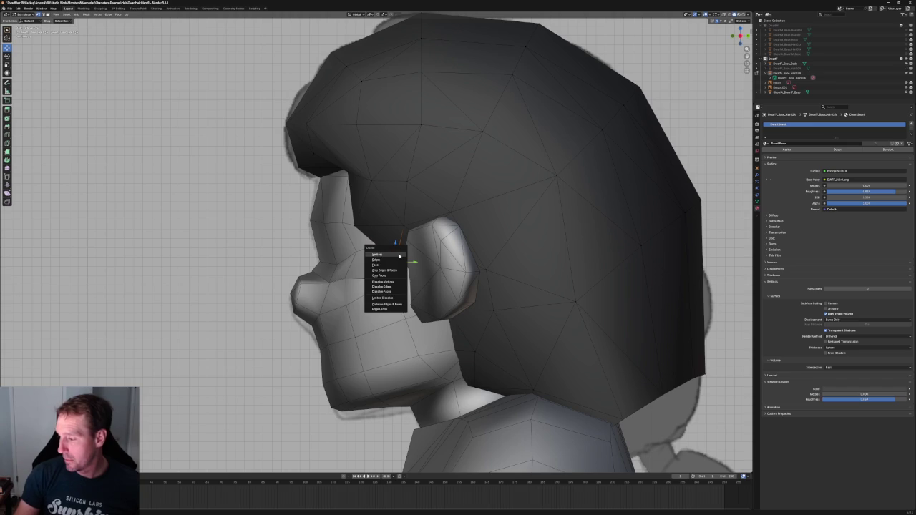
pyautogui.click(400, 262)
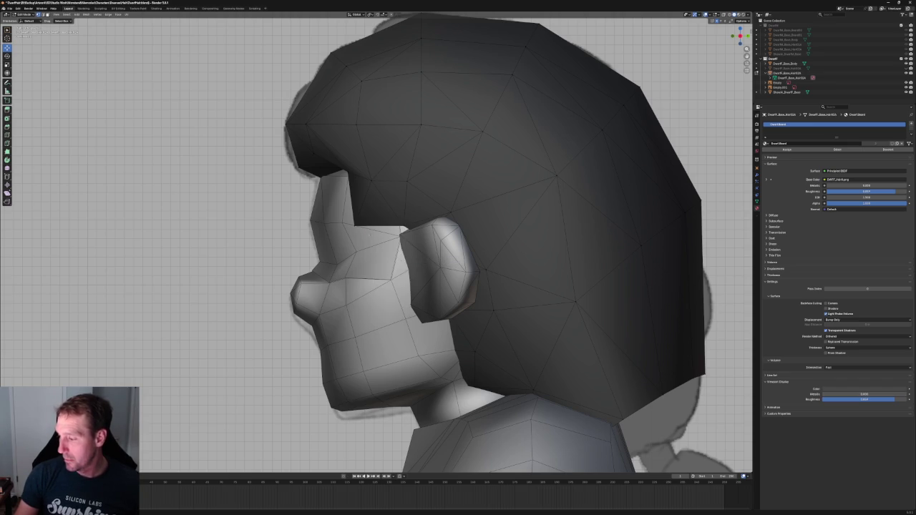
pyautogui.scroll(2, 359, 232)
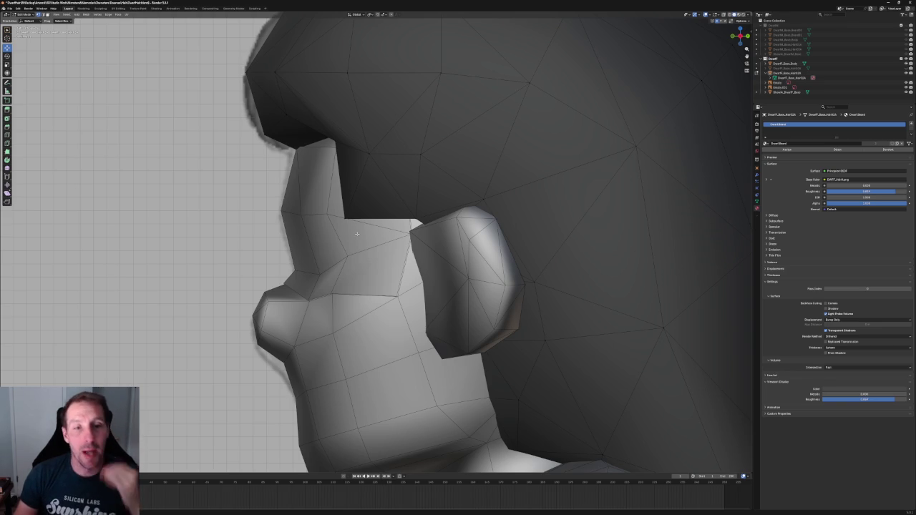
# Enable X-ray and select a lower-edge hair vertex, cancelling a trial vertical move
pyautogui.scroll(-3, 373, 207)
pyautogui.scroll(5, 373, 207)
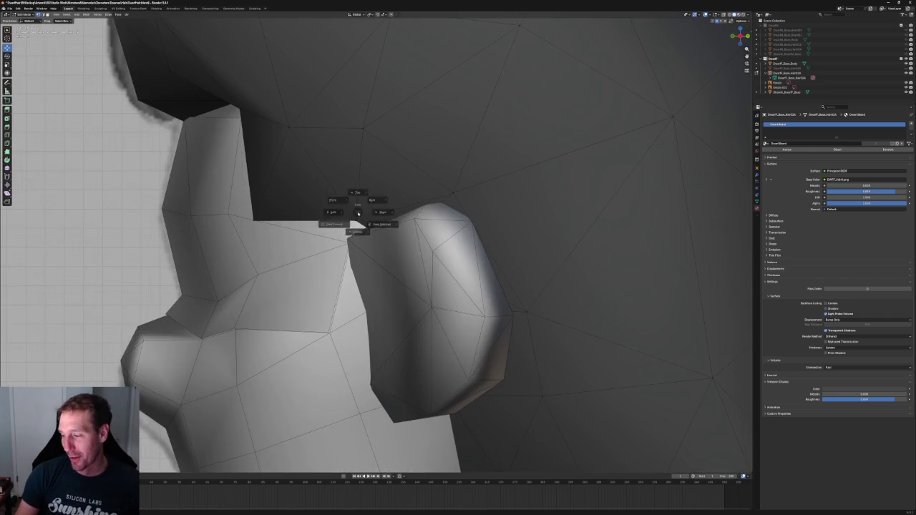
pyautogui.hotkey('alt', 'z')
pyautogui.click(298, 217)
pyautogui.press('g')
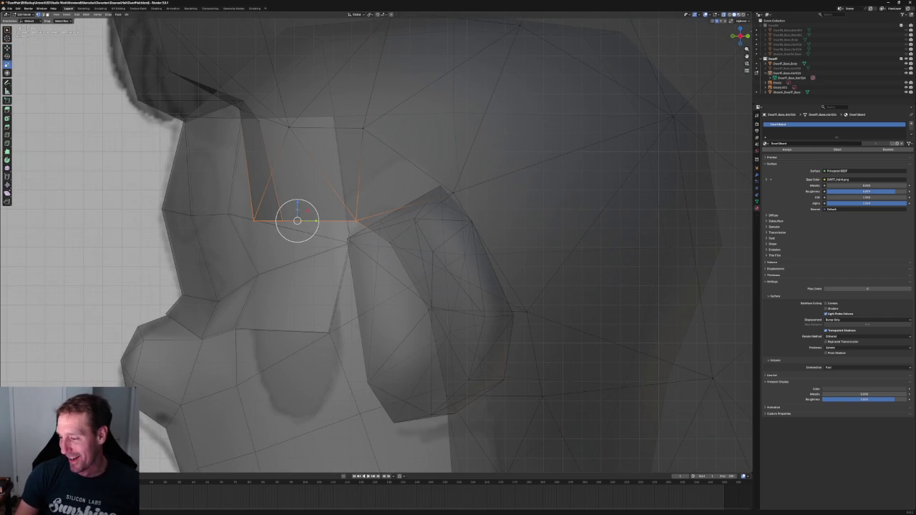
pyautogui.press('z')
pyautogui.press('Escape')
pyautogui.press('c')
pyautogui.moveTo(296, 219); pyautogui.dragTo(390, 243, button='middle')
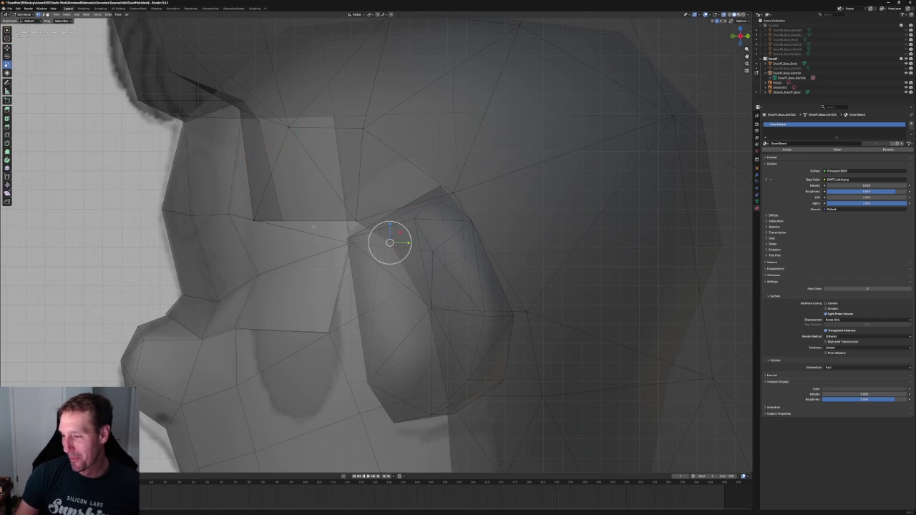
# Nudge the hair vertex next to the ear along Y, then turn X-ray off
pyautogui.click(282, 217)
pyautogui.press('Escape')
pyautogui.press('g')
pyautogui.press('y')
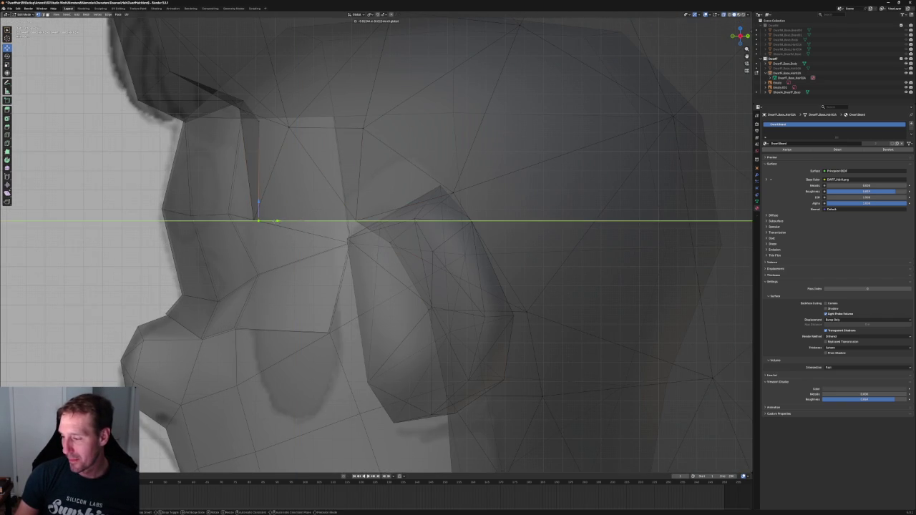
pyautogui.click(341, 237)
pyautogui.hotkey('alt', 'a')
pyautogui.hotkey('alt', 'z')
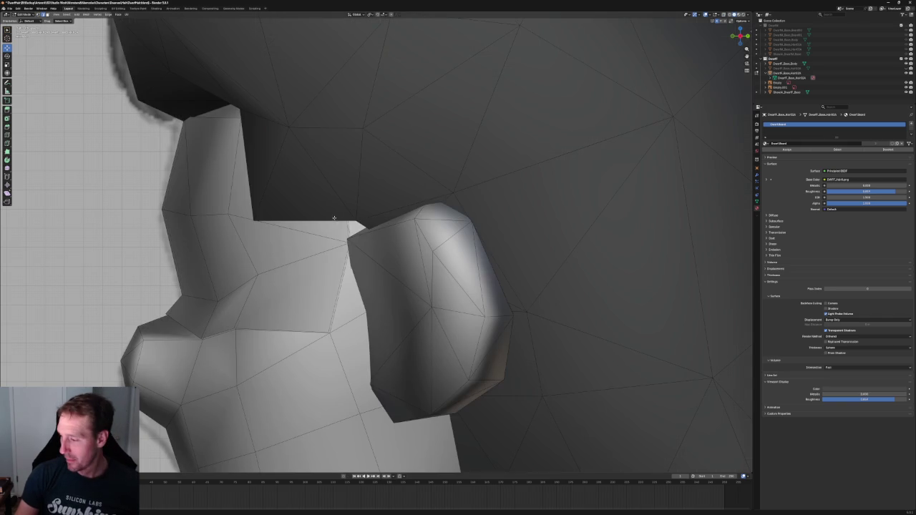
# Select the hair's lower edge in front of the ear and begin moving it down in side ortho X-ray view
pyautogui.click(319, 234)
pyautogui.moveTo(319, 236); pyautogui.dragTo(380, 194, button='middle')
pyautogui.scroll(3, 380, 193)
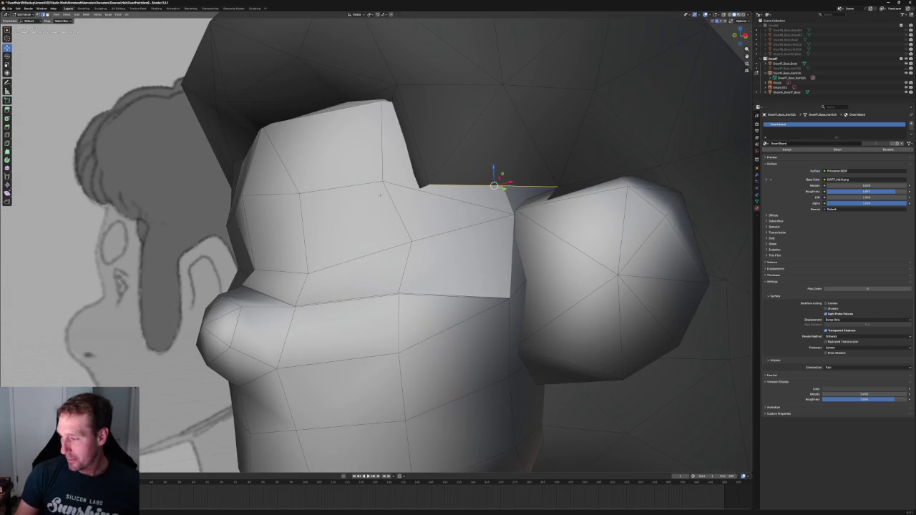
pyautogui.press('`')
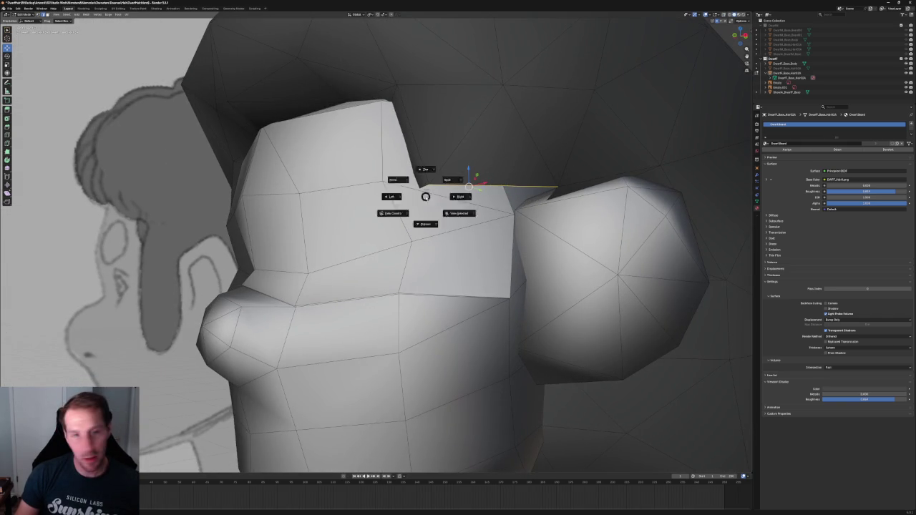
pyautogui.click(452, 196)
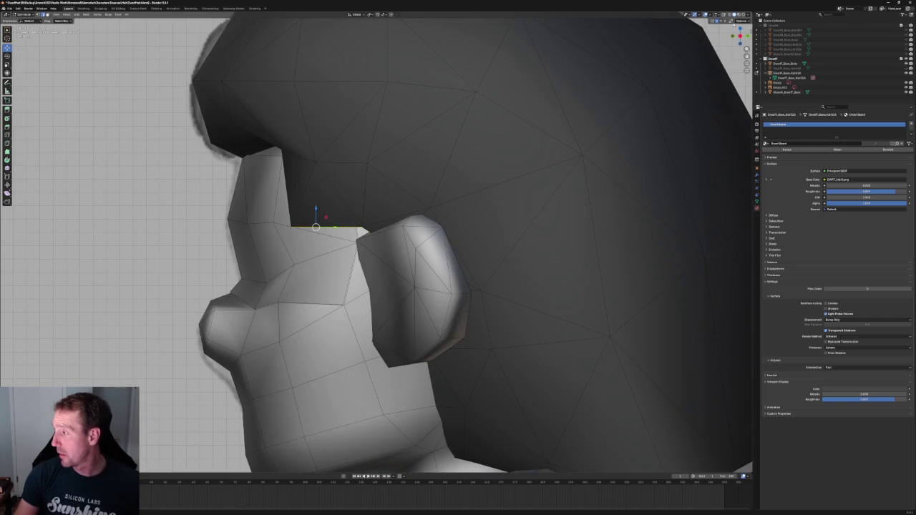
pyautogui.click(730, 14)
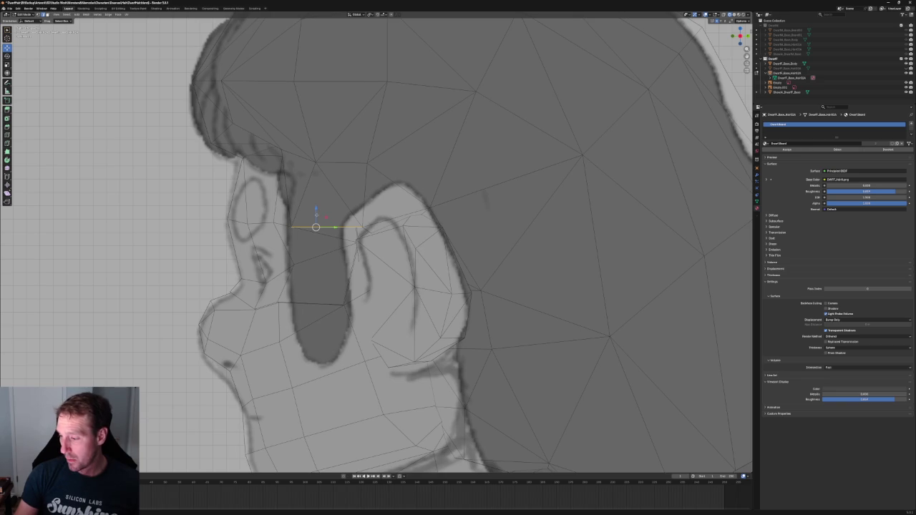
pyautogui.press('g')
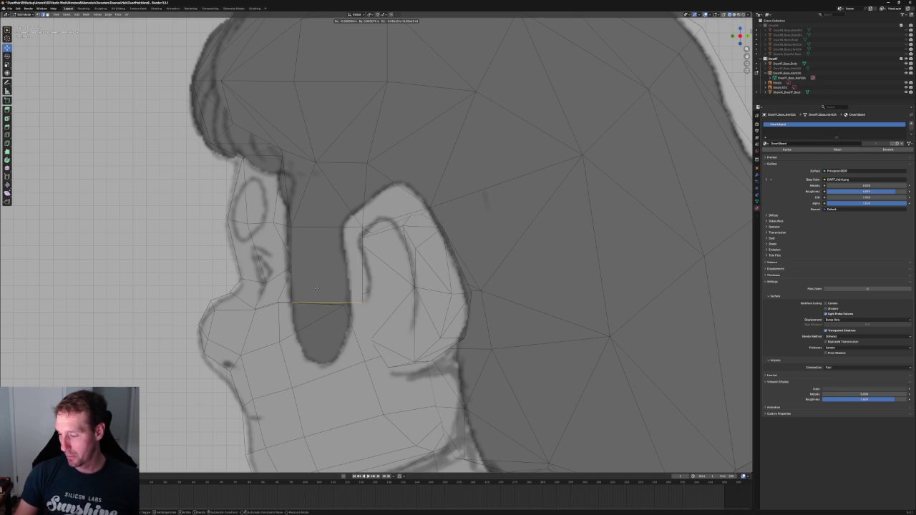
# Lower the sideburn edge vertically to the bottom of the sketched sideburn
pyautogui.click(317, 288)
pyautogui.press('g')
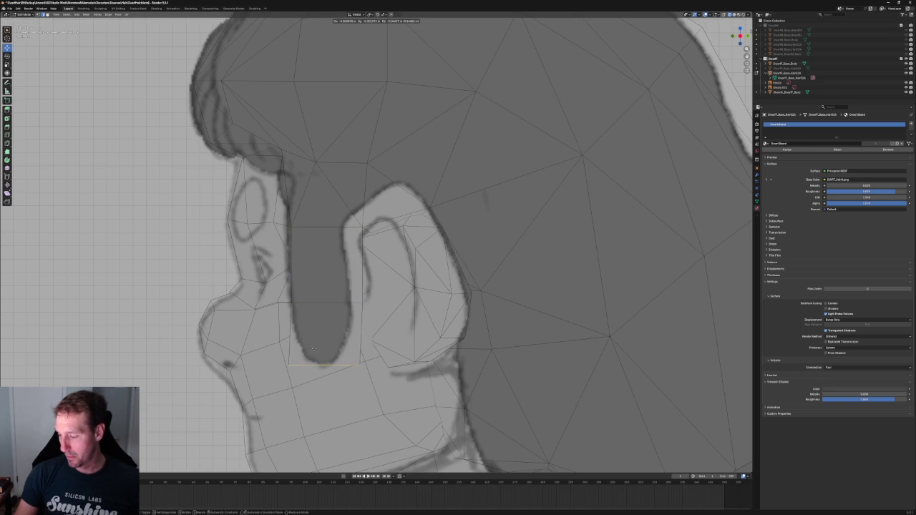
pyautogui.press('z')
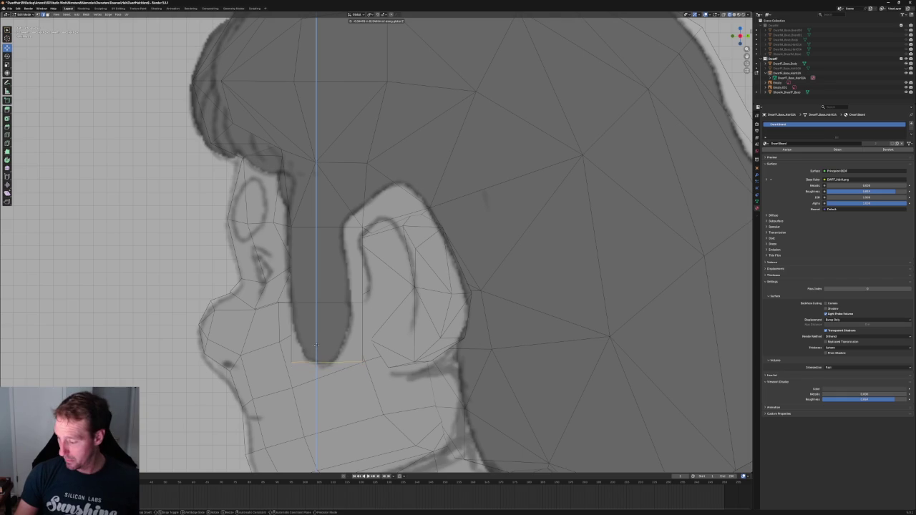
pyautogui.click(317, 346)
# Fill a face between the two sideburn edges and shift it along X
pyautogui.scroll(1, 344, 246)
pyautogui.scroll(1, 344, 245)
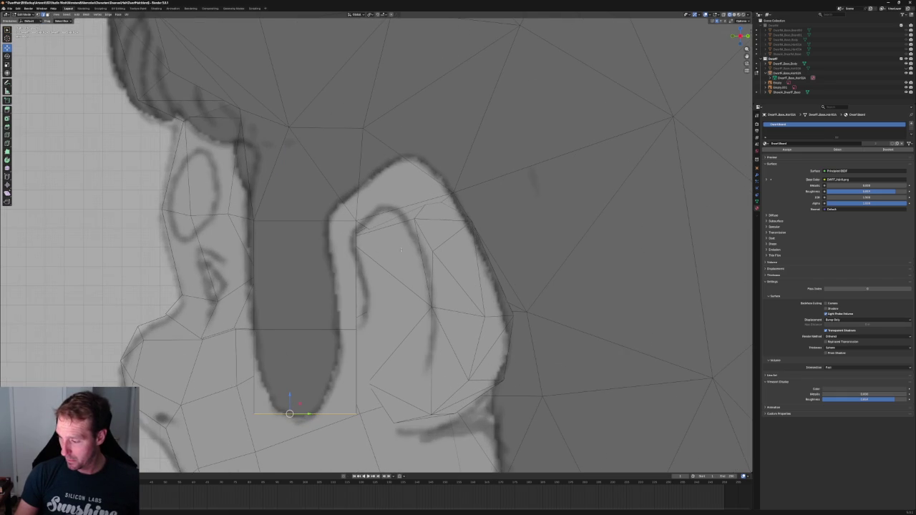
pyautogui.keyDown('ctrl'); pyautogui.keyDown('alt'); pyautogui.click(317, 274); pyautogui.keyUp('alt'); pyautogui.keyUp('ctrl')
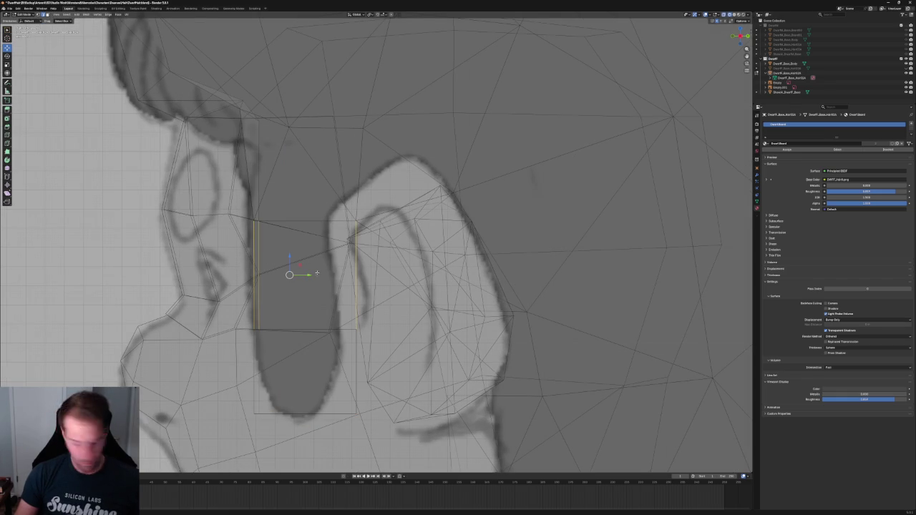
pyautogui.press('f')
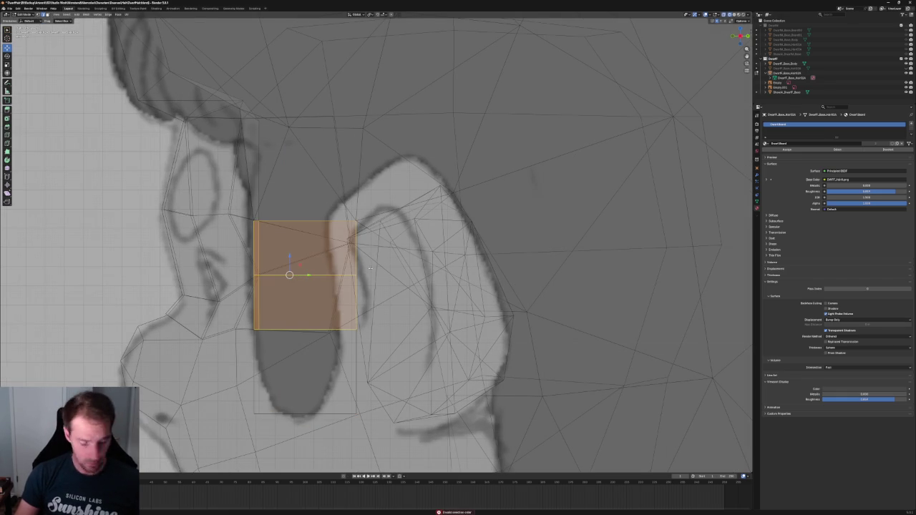
pyautogui.press('g')
pyautogui.press('x')
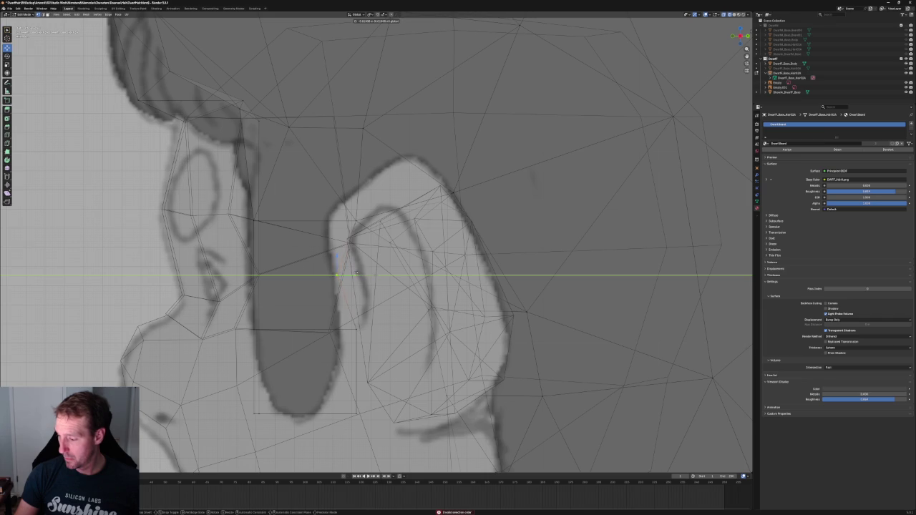
pyautogui.click(358, 272)
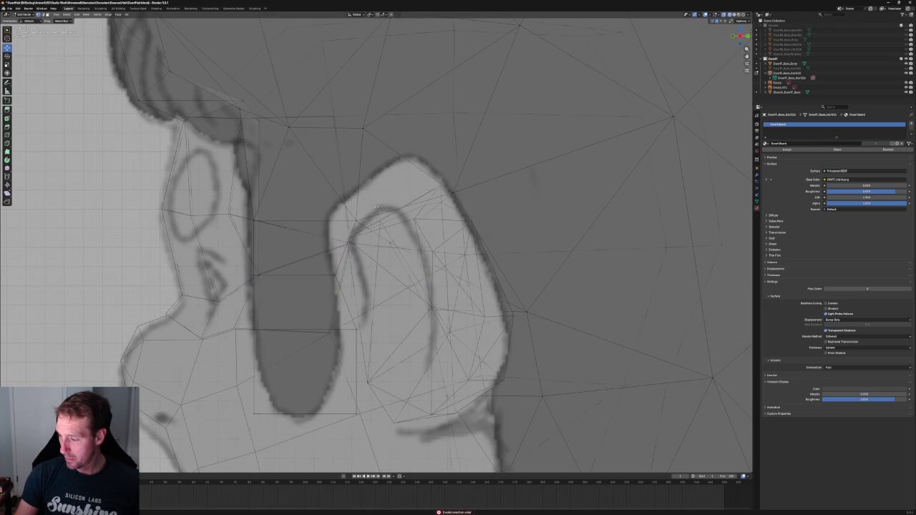
# Adjust the hair vertices at the top of the ear along Z and Y to trace the ear outline
pyautogui.click(356, 220)
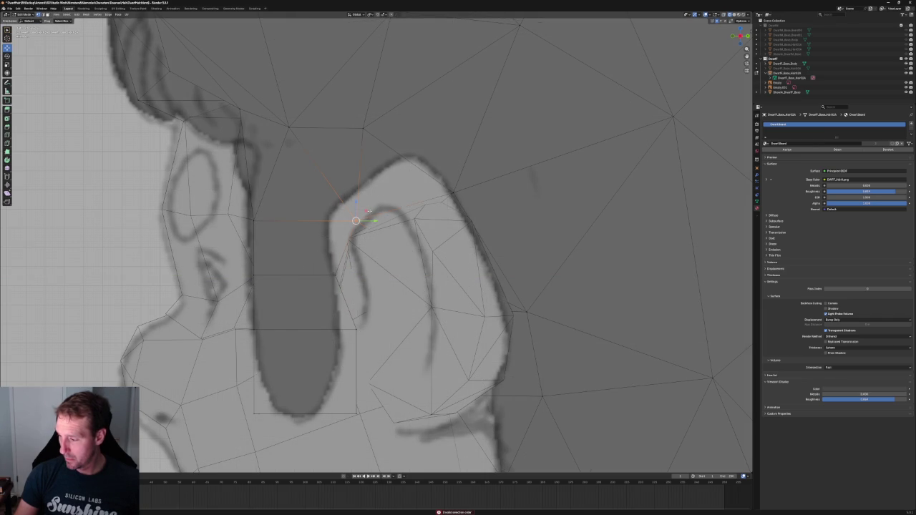
pyautogui.press('g')
pyautogui.hotkey('shift', 'y')
pyautogui.click(356, 227)
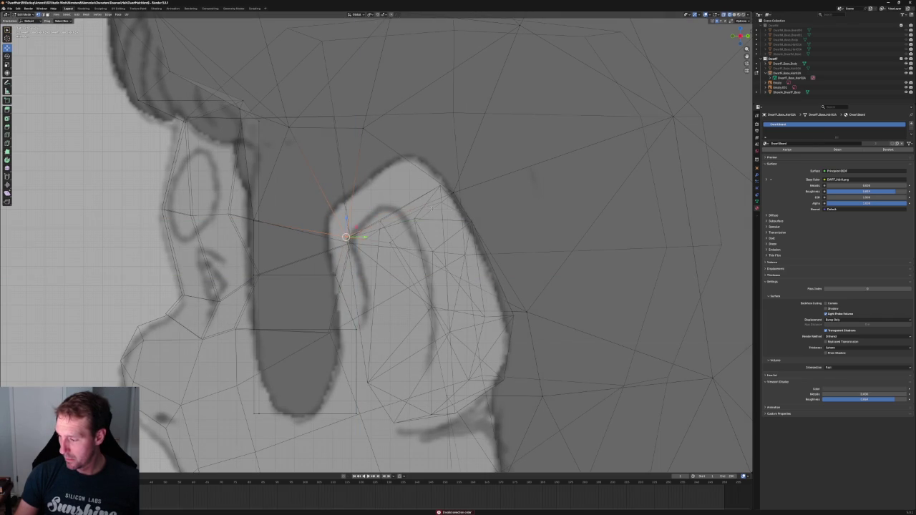
pyautogui.press('g')
pyautogui.press('z')
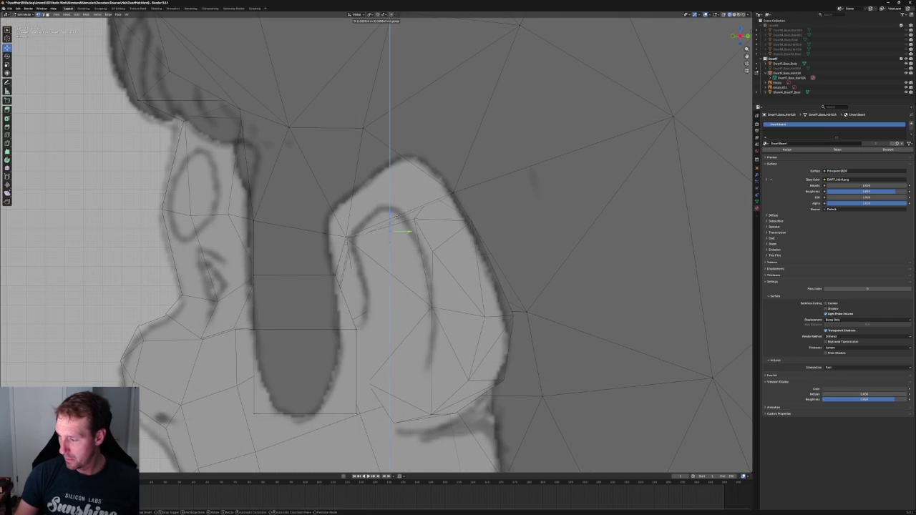
pyautogui.click(396, 216)
pyautogui.press('g')
pyautogui.press('y')
pyautogui.click(390, 231)
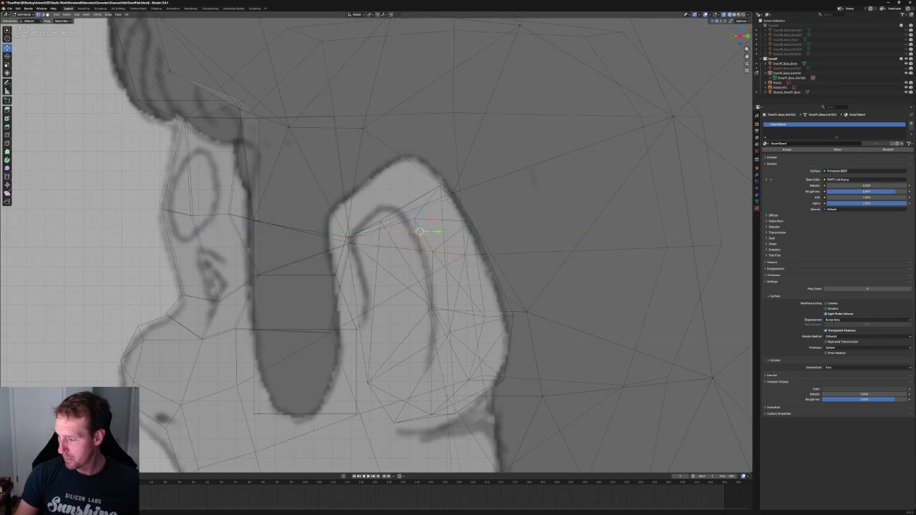
pyautogui.moveTo(430, 251); pyautogui.dragTo(372, 258, button='middle')
pyautogui.press('KP_1')
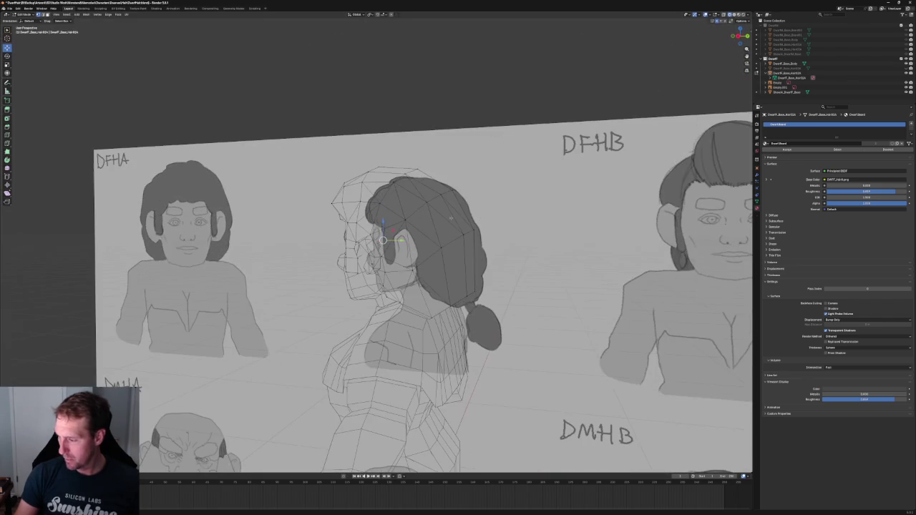
# With X-ray on, push the hair vertex beside the ear sideways along X
pyautogui.scroll(5, 387, 236)
pyautogui.moveTo(386, 236)
pyautogui.mouseDown(button='middle')
pyautogui.moveTo(429, 243)
pyautogui.moveTo(401, 229)
pyautogui.moveTo(467, 232)
pyautogui.mouseUp(button='middle')
pyautogui.scroll(3, 400, 229)
pyautogui.scroll(3, 401, 229)
pyautogui.hotkey('alt', 'z')
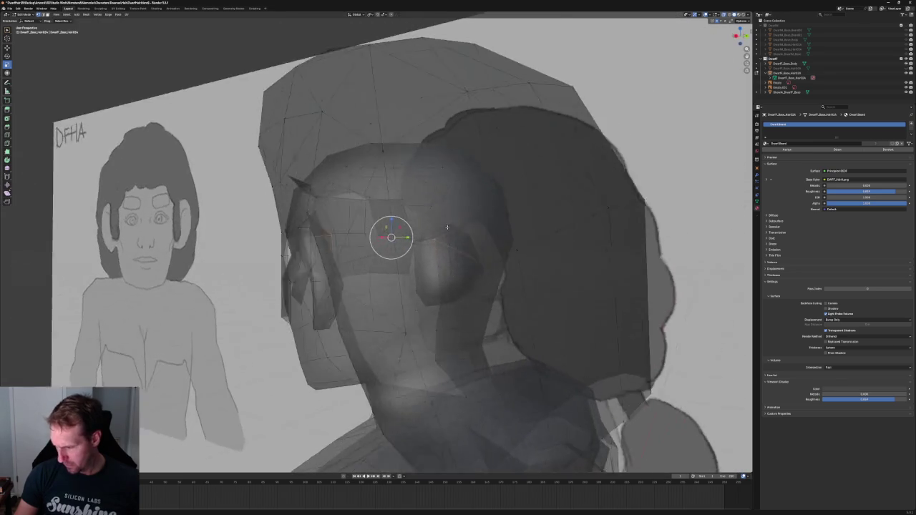
pyautogui.press('KP_3')
pyautogui.scroll(5, 467, 232)
pyautogui.scroll(-3, 413, 215)
pyautogui.moveTo(412, 215); pyautogui.dragTo(290, 270, button='middle')
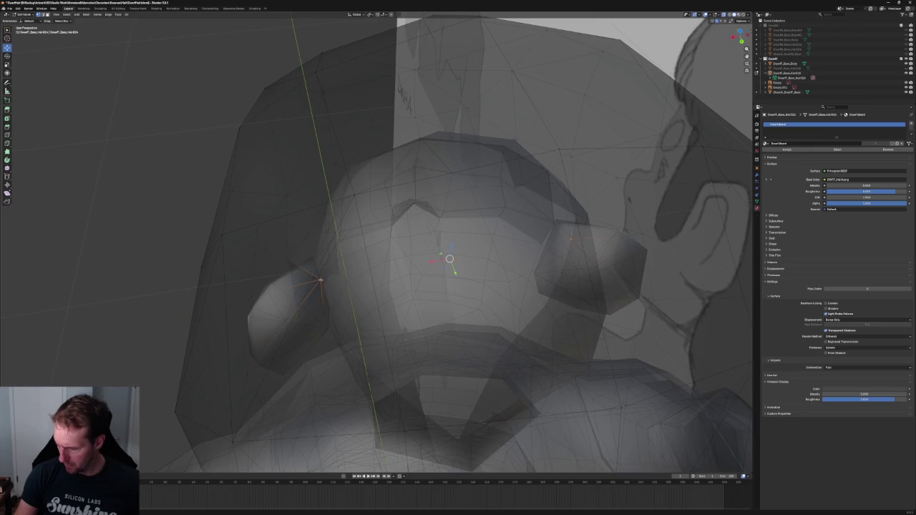
pyautogui.press('g')
pyautogui.press('x')
pyautogui.click(287, 278)
# Shift another ear-area vertex along X and slide the vertex above the ear along Y
pyautogui.moveTo(287, 278)
pyautogui.mouseDown(button='middle')
pyautogui.moveTo(361, 243)
pyautogui.moveTo(435, 239)
pyautogui.moveTo(315, 229)
pyautogui.mouseUp(button='middle')
pyautogui.press('g')
pyautogui.press('x')
pyautogui.click(440, 245)
pyautogui.scroll(3, 310, 229)
pyautogui.scroll(2, 311, 228)
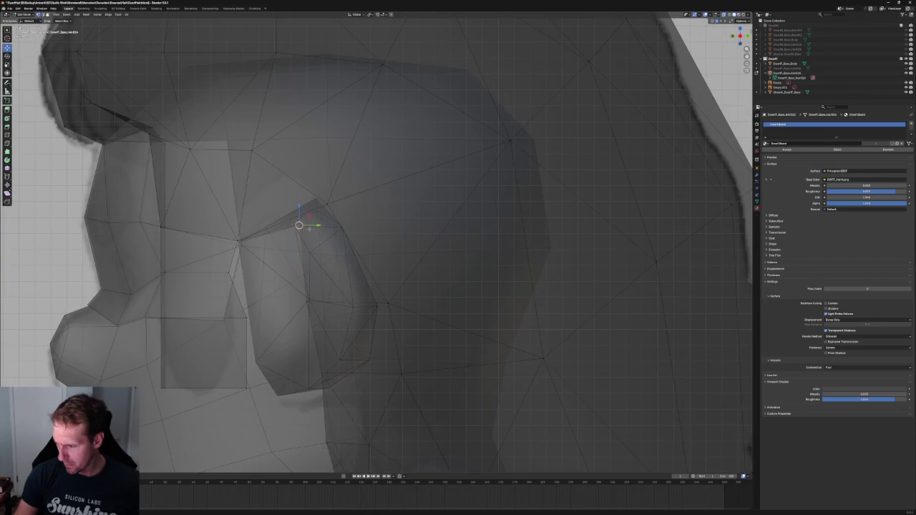
pyautogui.press('g')
pyautogui.press('y')
pyautogui.click(331, 228)
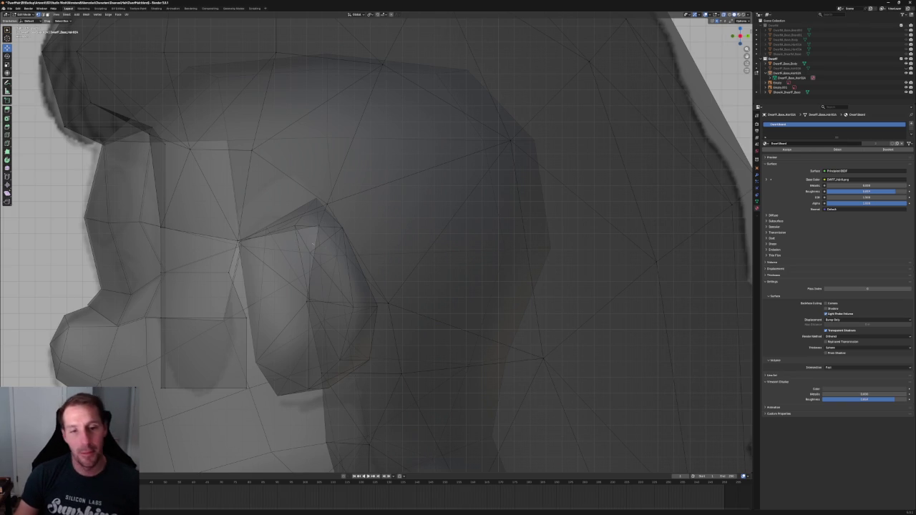
# Inspect the hair around the ear, then set up a see-through front orthographic view
pyautogui.scroll(-2, 327, 248)
pyautogui.scroll(-1, 308, 240)
pyautogui.hotkey('alt', 'z')
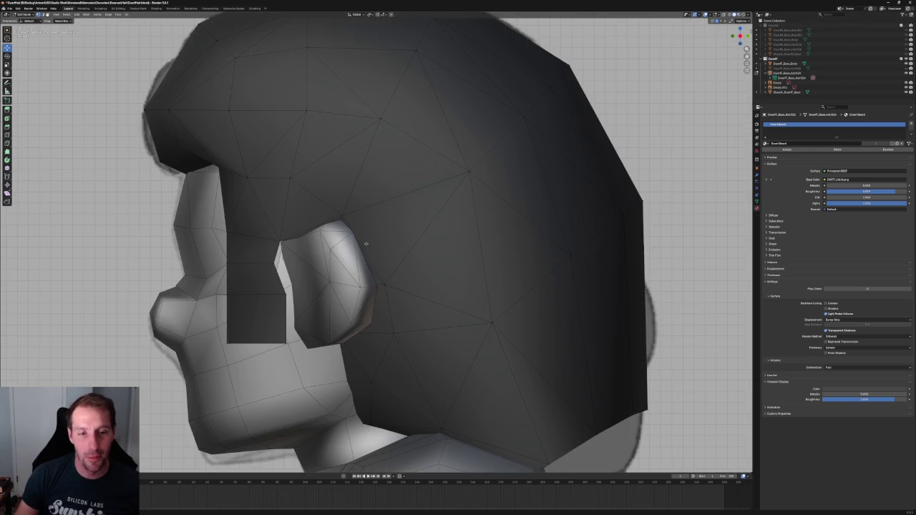
pyautogui.scroll(3, 334, 213)
pyautogui.scroll(2, 334, 213)
pyautogui.hotkey('alt', 'z')
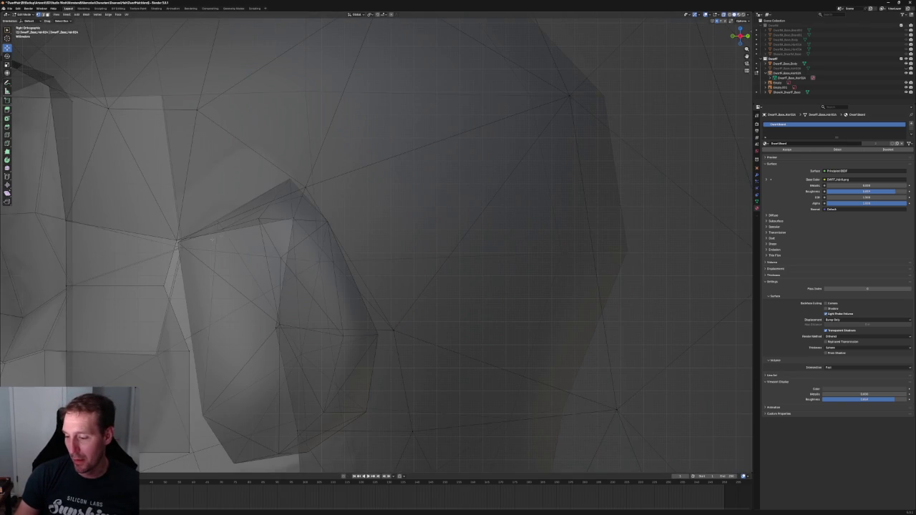
pyautogui.scroll(1, 192, 234)
pyautogui.moveTo(209, 214); pyautogui.dragTo(286, 246)
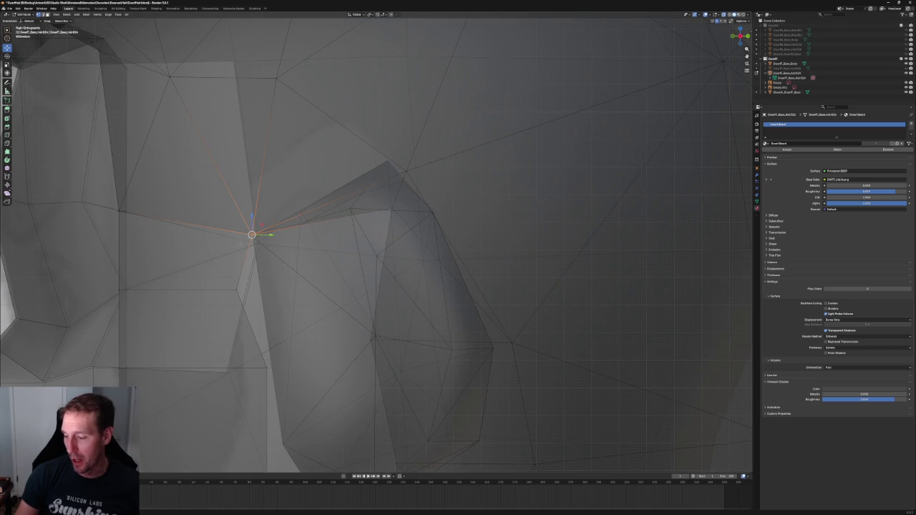
pyautogui.scroll(-5, 426, 238)
pyautogui.moveTo(400, 236); pyautogui.dragTo(426, 238, button='middle')
pyautogui.hotkey('alt', 'z')
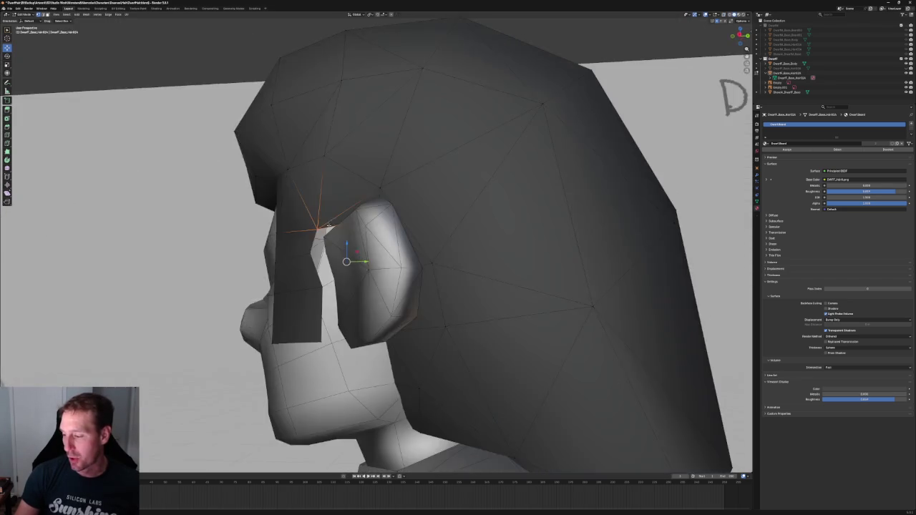
pyautogui.scroll(4, 426, 237)
pyautogui.press('KP_1')
pyautogui.scroll(2, 335, 224)
pyautogui.scroll(2, 335, 224)
pyautogui.hotkey('alt', 'z')
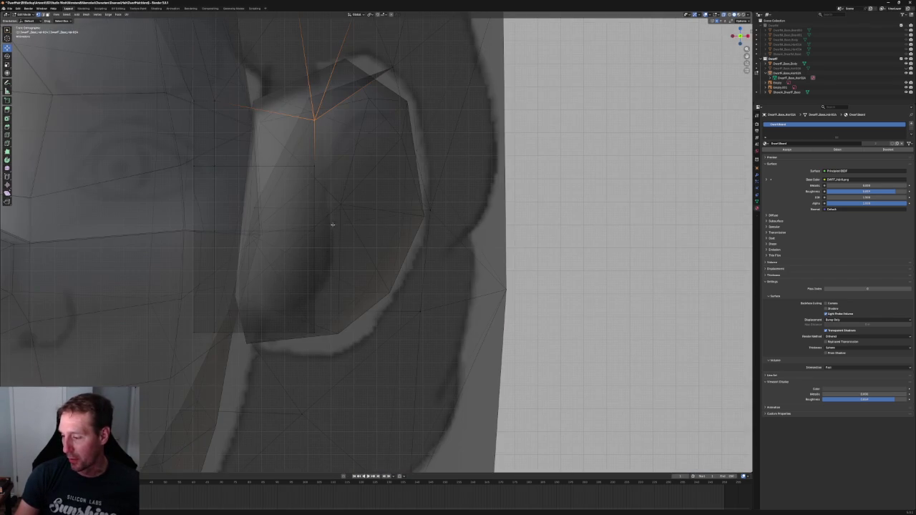
# Raise the hair vertex at the bottom of the ear along Z
pyautogui.click(317, 232)
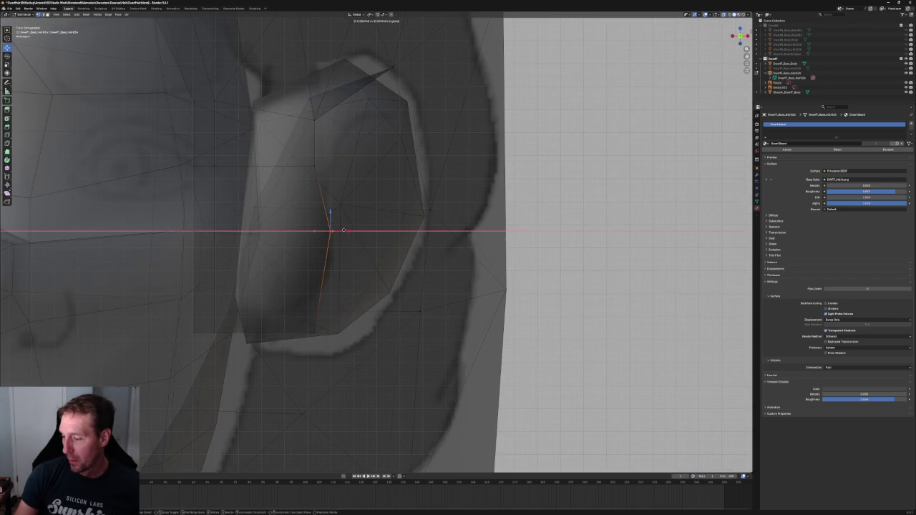
pyautogui.click(314, 332)
pyautogui.press('g')
pyautogui.press('z')
pyautogui.click(307, 287)
pyautogui.hotkey('alt', 'z')
# Shift the next vertex below the ear right along X, then raise it along Z
pyautogui.click(214, 332)
pyautogui.hotkey('alt', 'z')
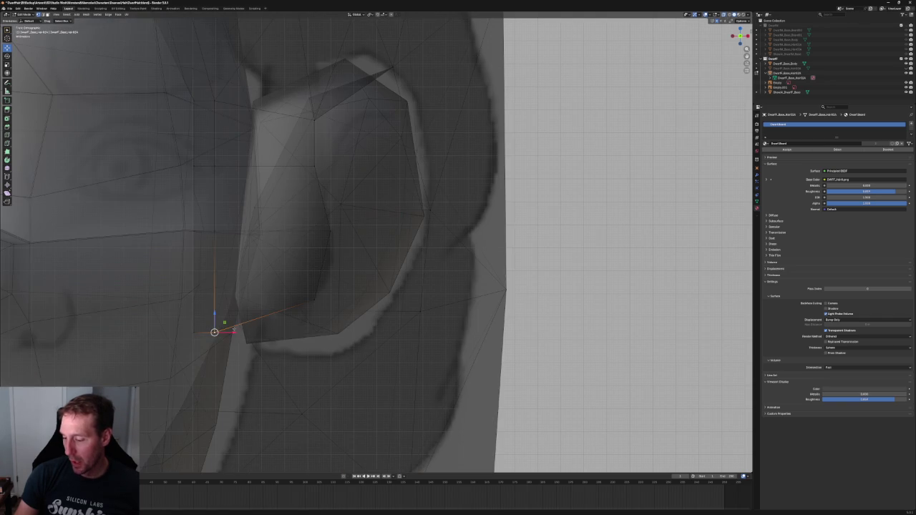
pyautogui.press('g')
pyautogui.press('x')
pyautogui.click(274, 322)
pyautogui.hotkey('alt', 'z')
pyautogui.press('g')
pyautogui.press('z')
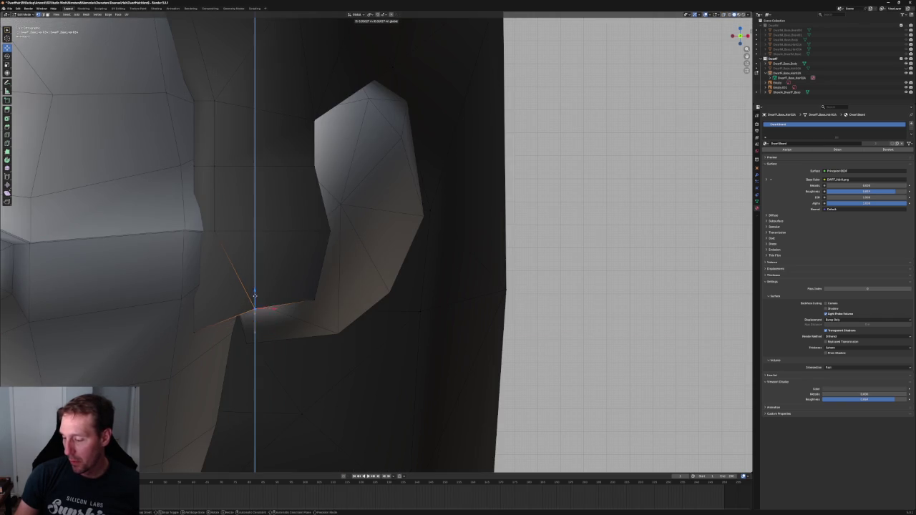
pyautogui.click(251, 309)
pyautogui.hotkey('alt', 'z')
# Raise the lower hair vertex below the ear along Z and shift it right along X
pyautogui.click(193, 329)
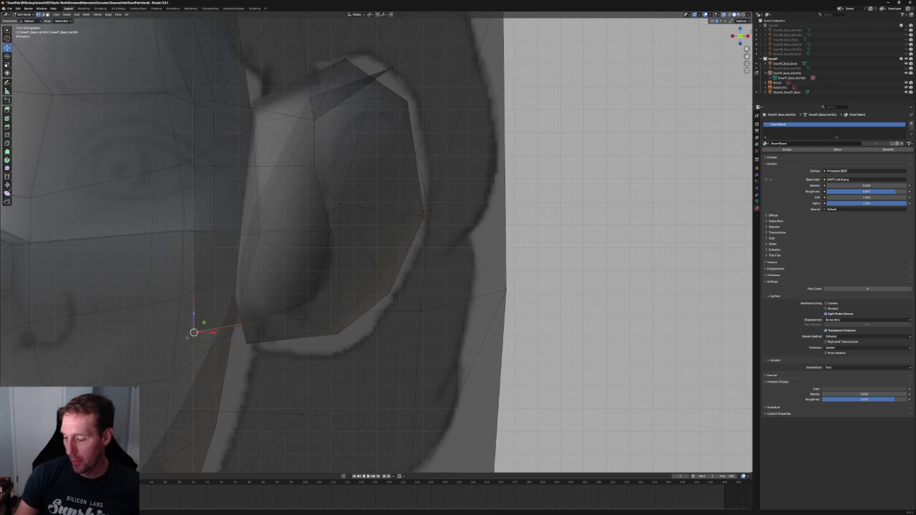
pyautogui.hotkey('alt', 'z')
pyautogui.press('g')
pyautogui.press('z')
pyautogui.click(195, 275)
pyautogui.hotkey('alt', 'z')
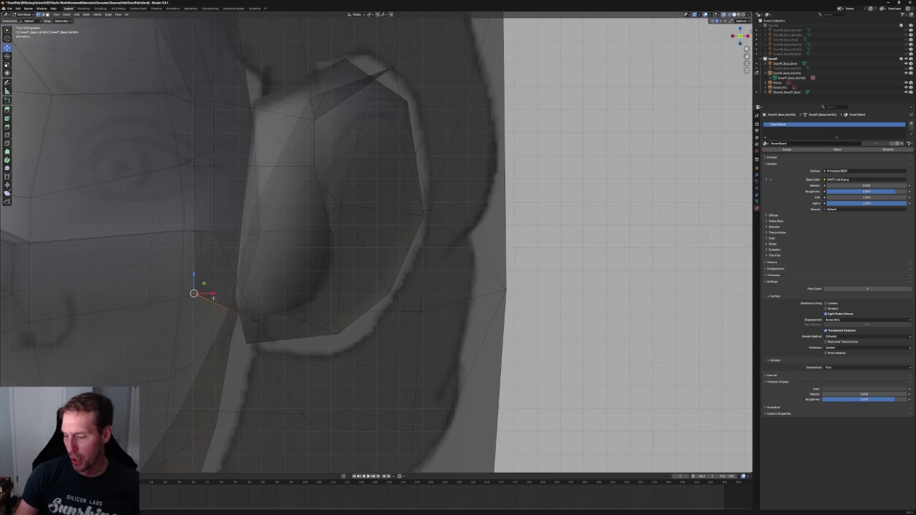
pyautogui.press('g')
pyautogui.press('x')
pyautogui.click(228, 290)
pyautogui.hotkey('alt', 'z')
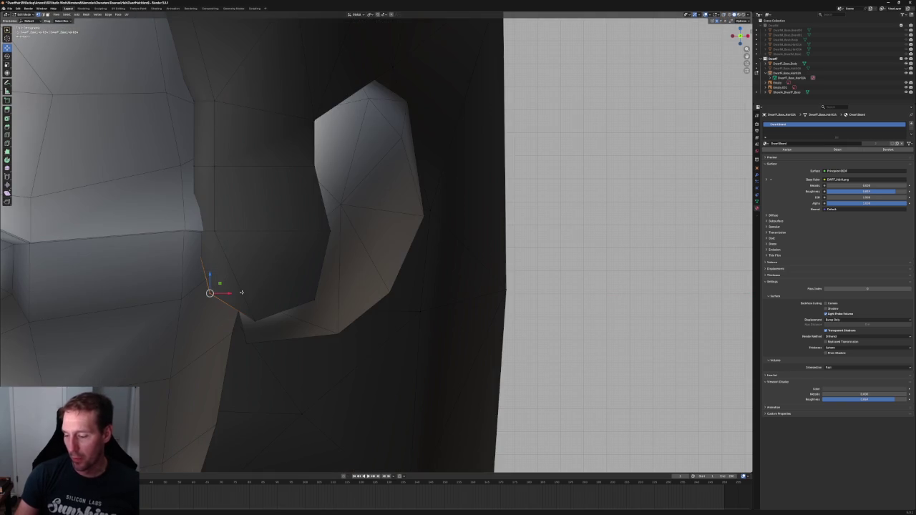
# Slide two hair vertices in front of the ear sideways along X
pyautogui.keyDown('shift'); pyautogui.click(216, 232); pyautogui.keyUp('shift')
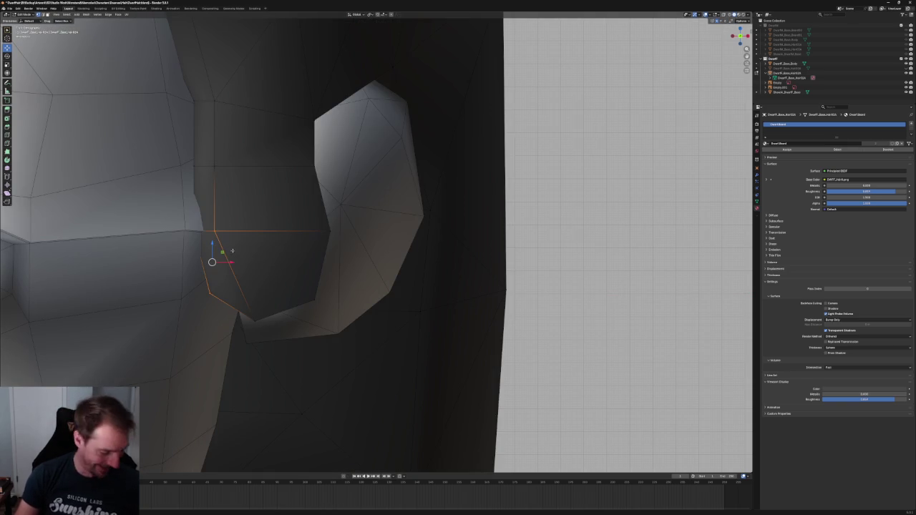
pyautogui.hotkey('alt', 'a')
pyautogui.click(215, 230)
pyautogui.scroll(-1, 215, 230)
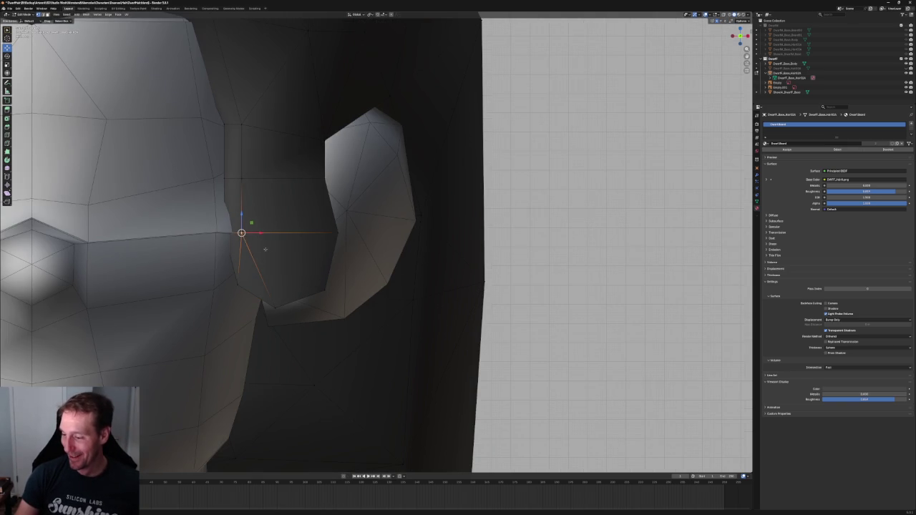
pyautogui.press('g')
pyautogui.press('x')
pyautogui.click(282, 237)
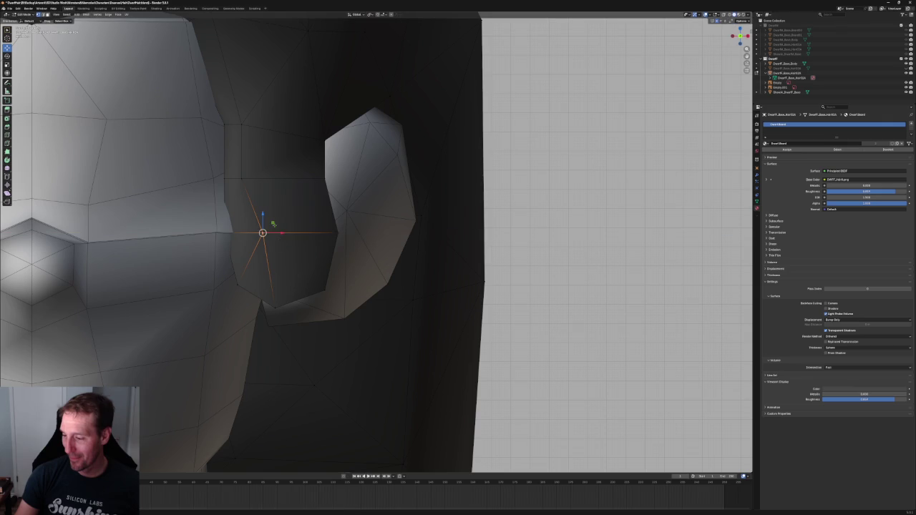
pyautogui.click(246, 178)
pyautogui.press('g')
pyautogui.press('x')
pyautogui.click(262, 165)
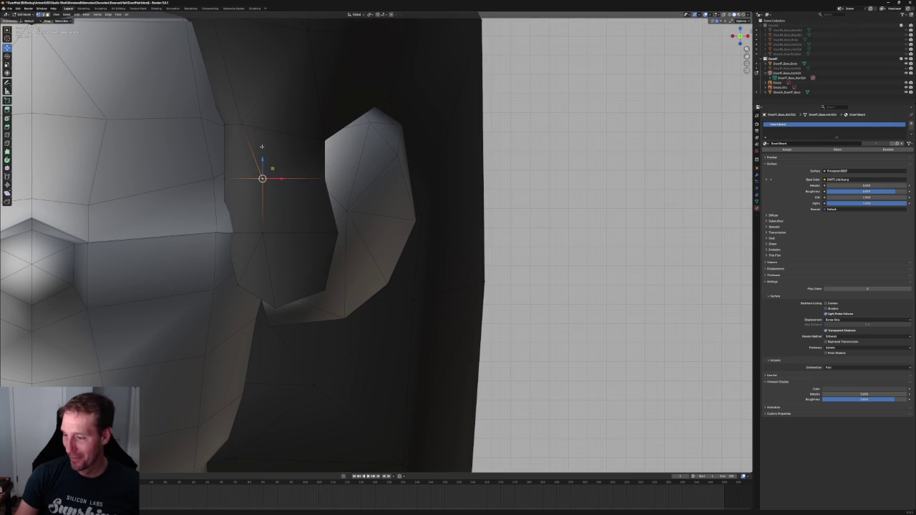
# In see-through front view, move two vertices near the ear's top along X
pyautogui.press('KP_1')
pyautogui.hotkey('alt', 'z')
pyautogui.hotkey('alt', 'z')
pyautogui.click(317, 179)
pyautogui.press('g')
pyautogui.press('x')
pyautogui.click(385, 197)
pyautogui.scroll(3, 385, 197)
pyautogui.click(341, 190)
pyautogui.press('g')
pyautogui.press('x')
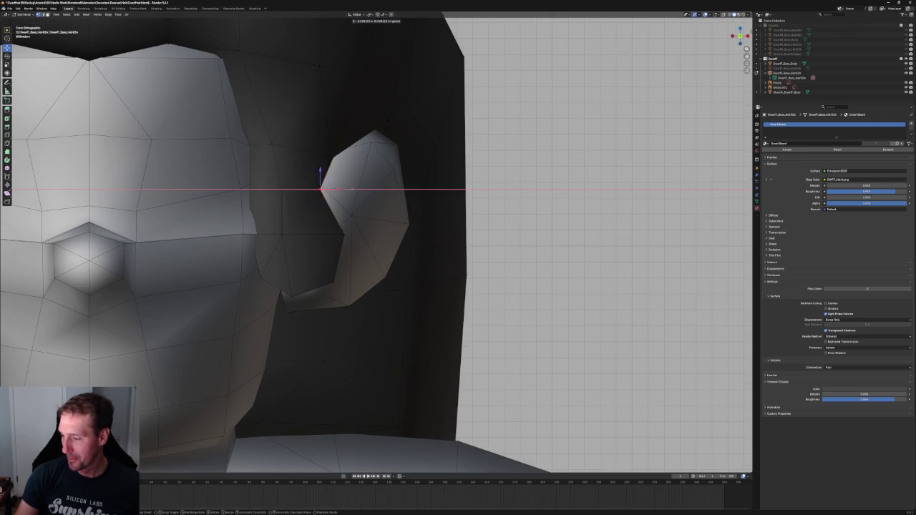
pyautogui.click(373, 227)
# Box-select the vertices inside the ear curve and move them left to hug it
pyautogui.moveTo(371, 223); pyautogui.dragTo(328, 286)
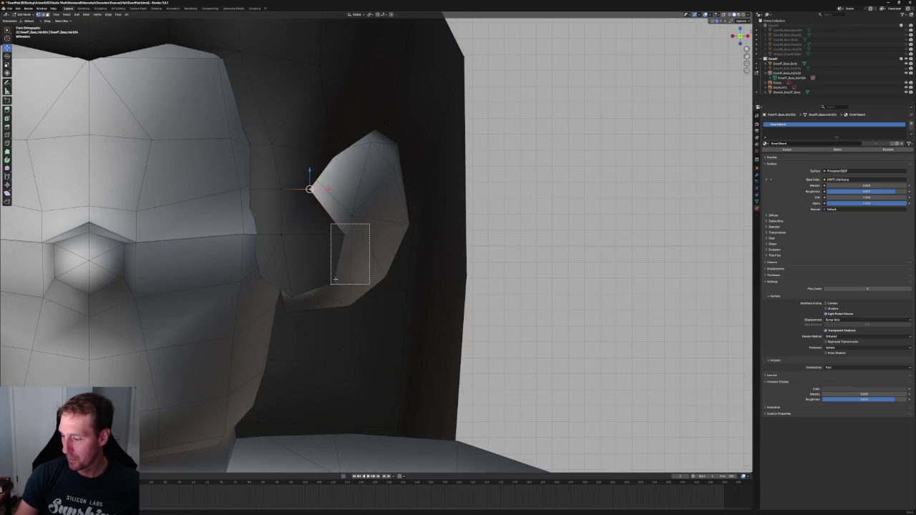
pyautogui.press('g')
pyautogui.press('x')
pyautogui.click(332, 282)
pyautogui.press('g')
pyautogui.press('x')
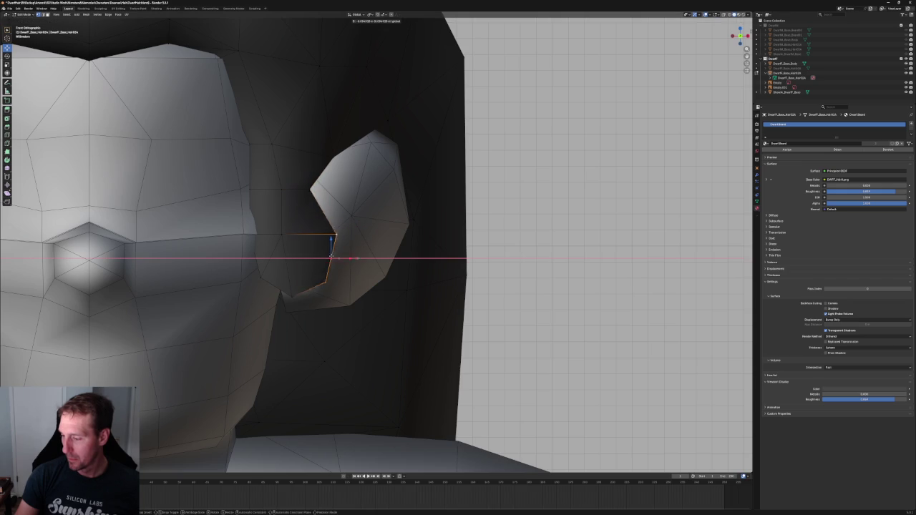
pyautogui.click(296, 241)
pyautogui.press('g')
pyautogui.click(293, 294)
pyautogui.press('g')
pyautogui.press('x')
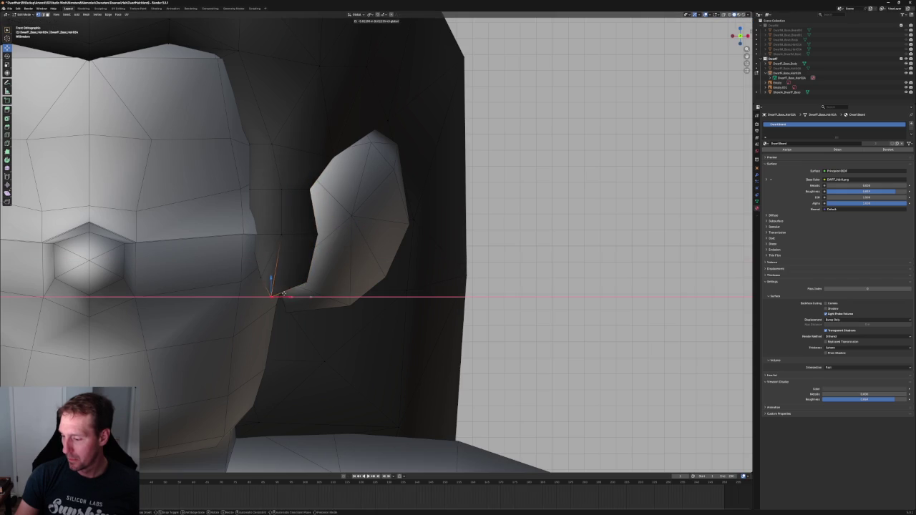
pyautogui.click(300, 230)
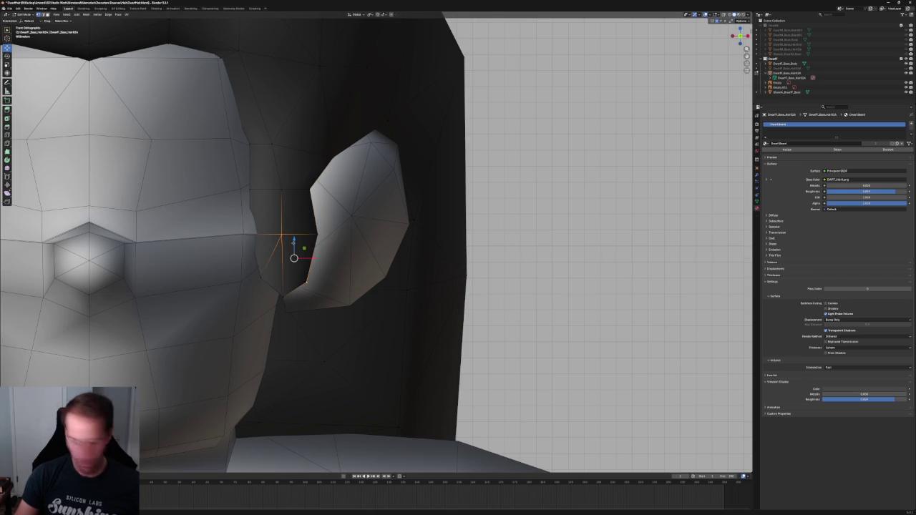
pyautogui.scroll(-5, 368, 263)
pyautogui.moveTo(368, 262); pyautogui.dragTo(361, 254, button='middle')
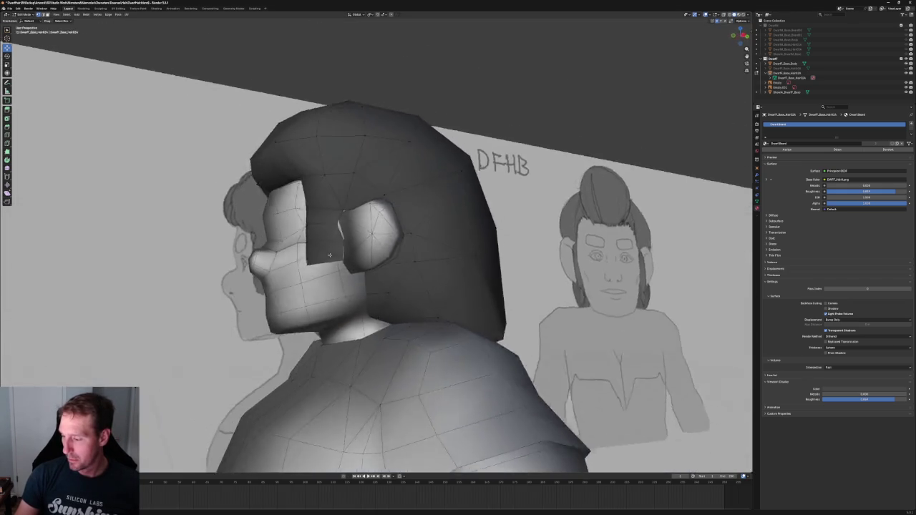
# In side profile, slide a temple hair-edge vertex back along Y and preview material colours
pyautogui.press('KP_1')
pyautogui.press('KP_3')
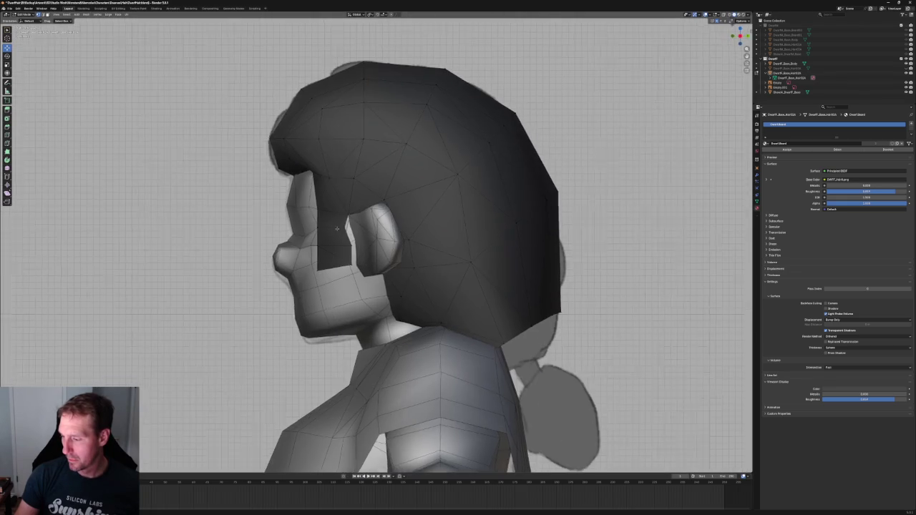
pyautogui.scroll(5, 359, 250)
pyautogui.hotkey('alt', 'z')
pyautogui.click(269, 221)
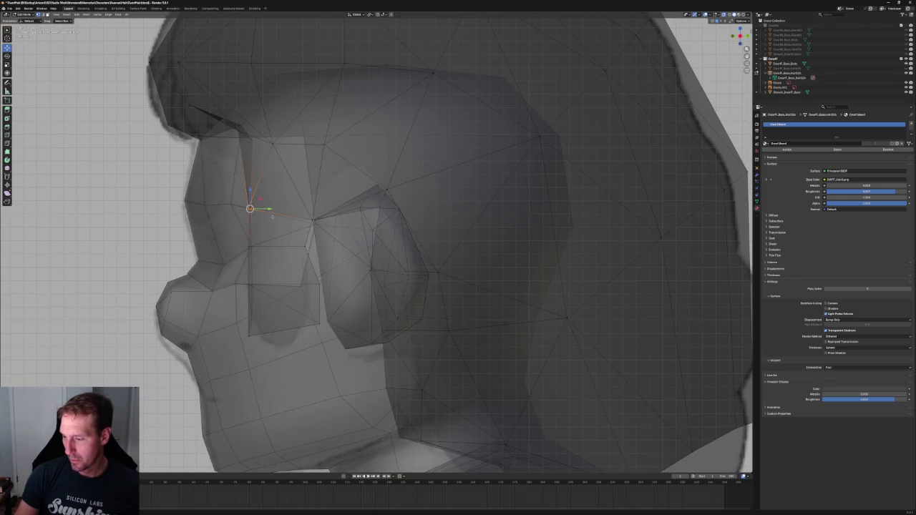
pyautogui.moveTo(269, 212); pyautogui.dragTo(278, 209)
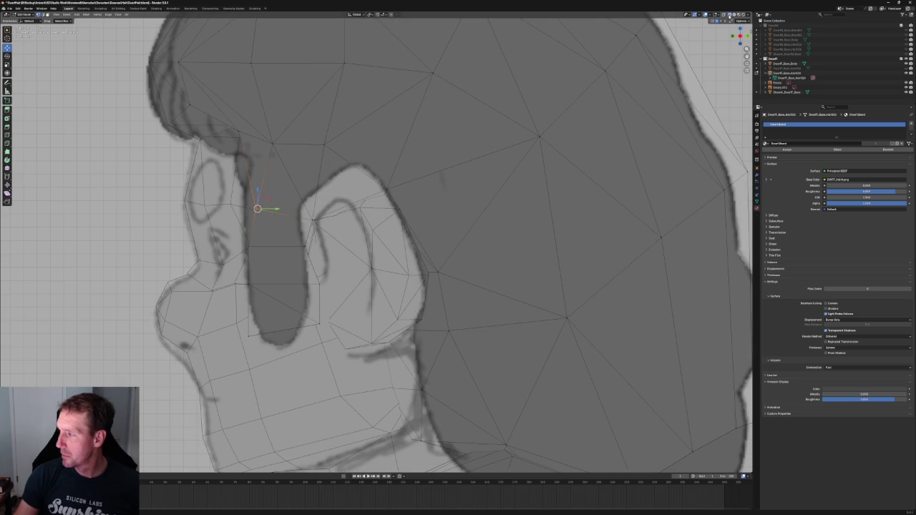
pyautogui.click(737, 14)
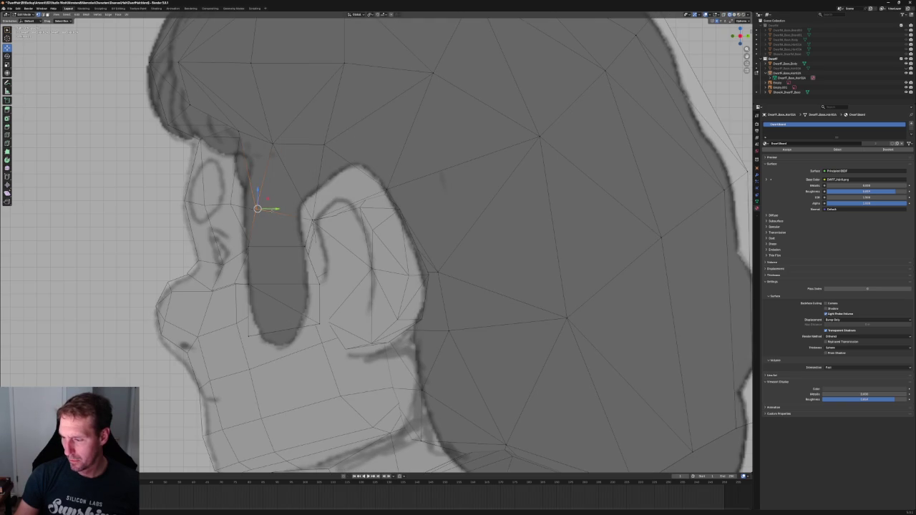
pyautogui.hotkey('alt', 'a')
# Move the vertex above the sideburn along Y to follow the sketched hairline
pyautogui.moveTo(238, 118)
pyautogui.mouseDown()
pyautogui.moveTo(256, 151)
pyautogui.moveTo(241, 136)
pyautogui.moveTo(255, 136)
pyautogui.mouseUp()
pyautogui.hotkey('alt', 'z')
pyautogui.hotkey('alt', 'z')
pyautogui.hotkey('alt', 'z')
pyautogui.press('g')
pyautogui.press('y')
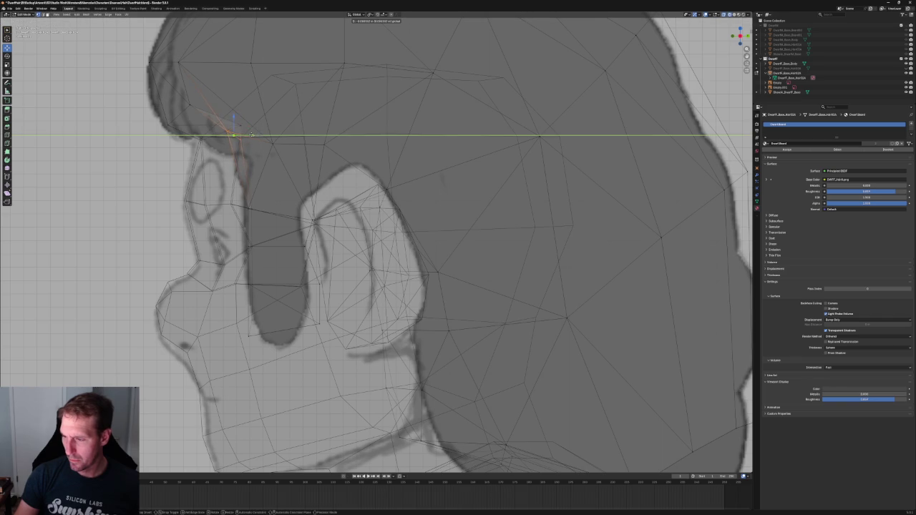
pyautogui.click(251, 135)
pyautogui.hotkey('alt', 'z')
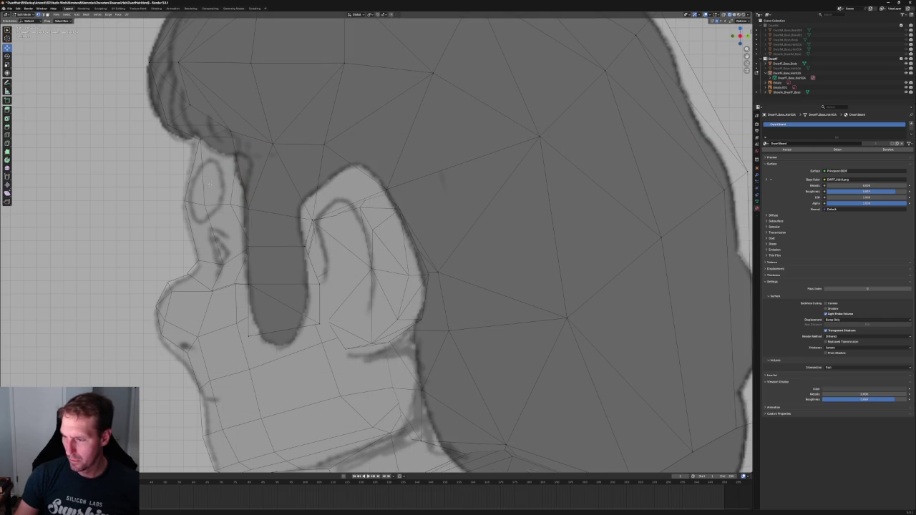
pyautogui.hotkey('alt', 'z')
# Adjust that vertex vertically along Z and compare against the hair reference sketches
pyautogui.moveTo(401, 257); pyautogui.dragTo(429, 250, button='middle')
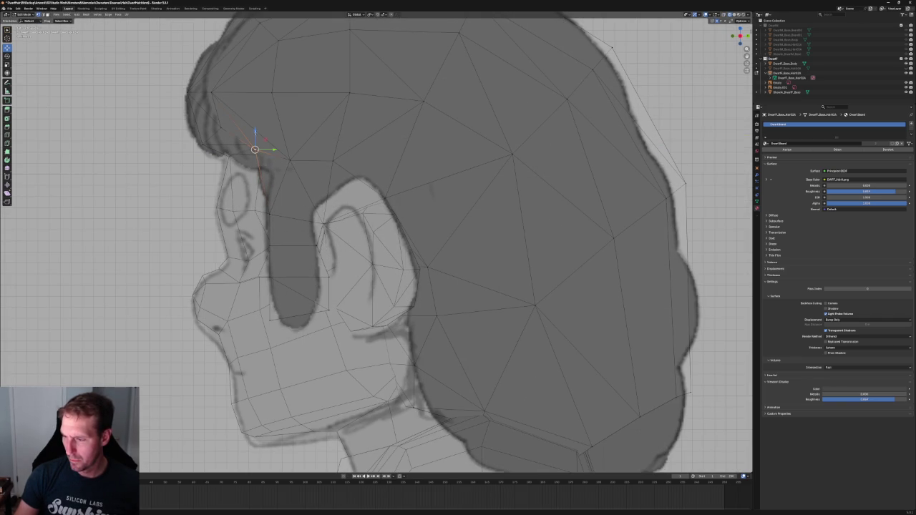
pyautogui.press('g')
pyautogui.press('z')
pyautogui.click(259, 146)
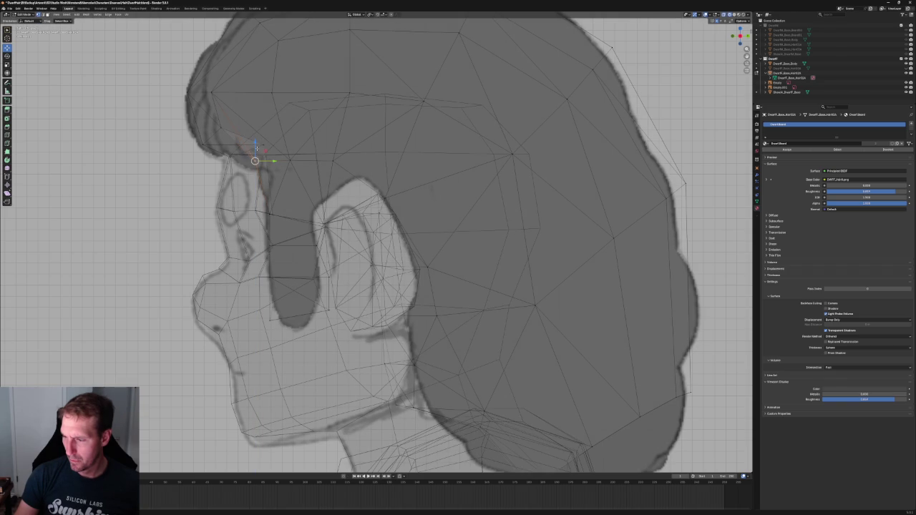
pyautogui.scroll(-3, 279, 153)
pyautogui.moveTo(272, 153)
pyautogui.mouseDown(button='middle')
pyautogui.moveTo(309, 212)
pyautogui.moveTo(336, 166)
pyautogui.moveTo(346, 186)
pyautogui.mouseUp(button='middle')
pyautogui.scroll(3, 313, 203)
pyautogui.scroll(-3, 313, 203)
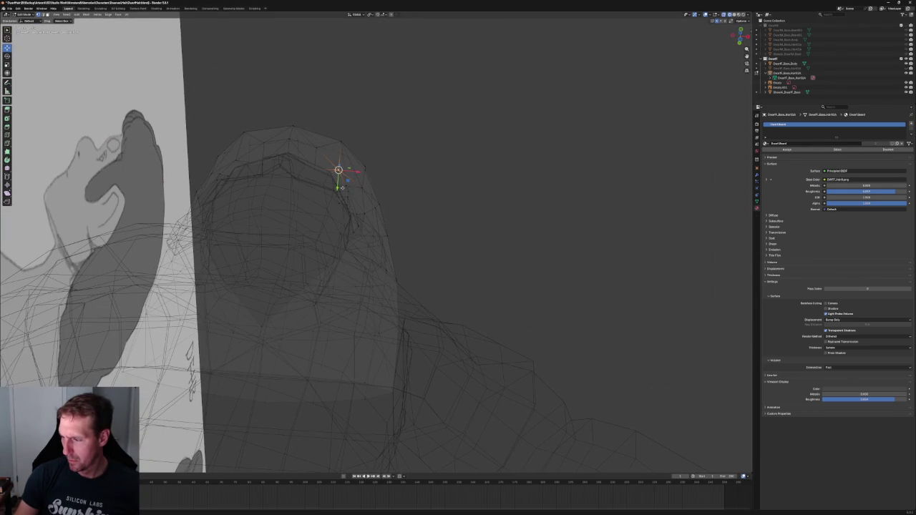
# Return to the side orthographic view centred on the ear and hair
pyautogui.moveTo(339, 183); pyautogui.dragTo(336, 179)
pyautogui.press('KP_3')
pyautogui.scroll(2, 303, 194)
pyautogui.scroll(3, 302, 194)
pyautogui.scroll(-2, 303, 194)
pyautogui.keyDown('shift'); pyautogui.moveTo(303, 194); pyautogui.dragTo(372, 201, button='middle'); pyautogui.keyUp('shift')
pyautogui.hotkey('alt', 'z')
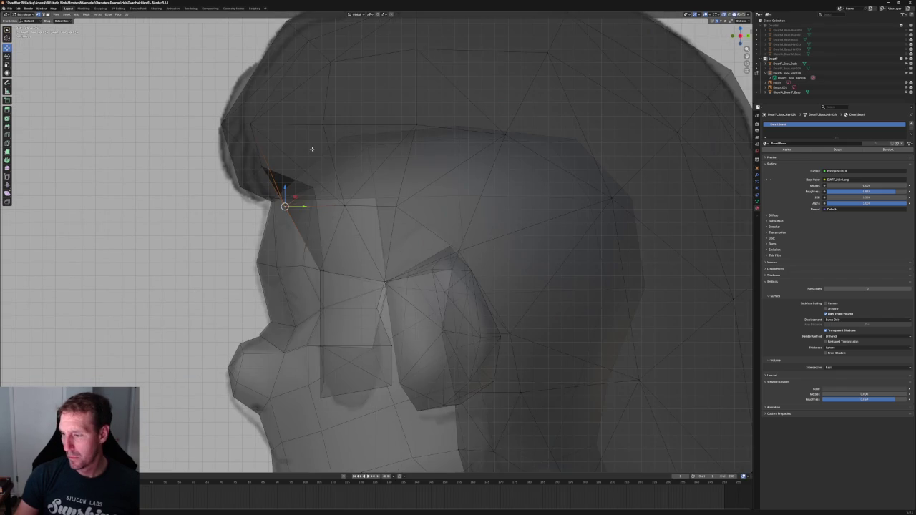
# Nudge the temple hair-tip vertex slightly toward the face along Y, then check from the front
pyautogui.click(259, 174)
pyautogui.hotkey('alt', 'z')
pyautogui.press('g')
pyautogui.press('y')
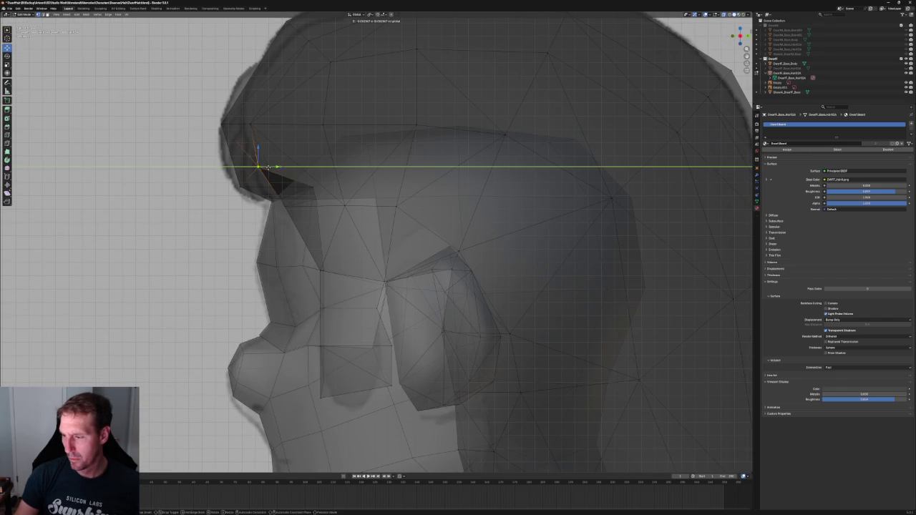
pyautogui.click(278, 147)
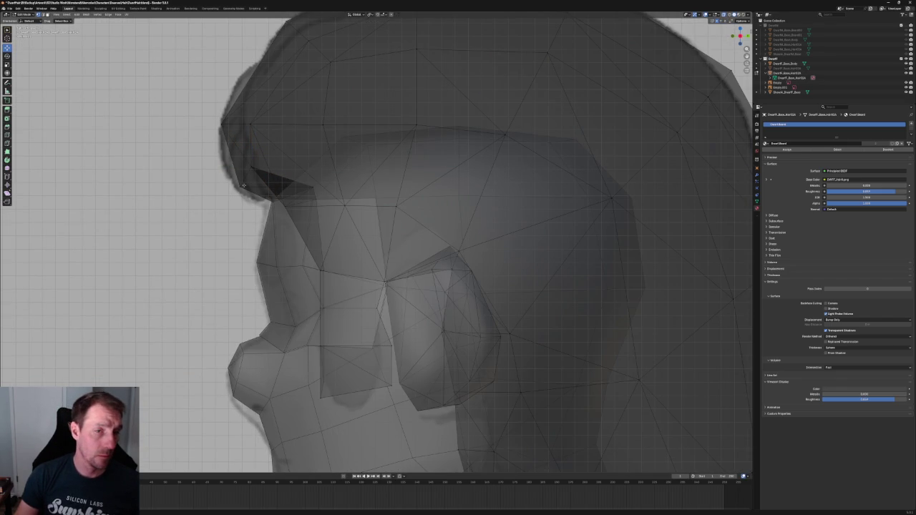
pyautogui.hotkey('alt', 'z')
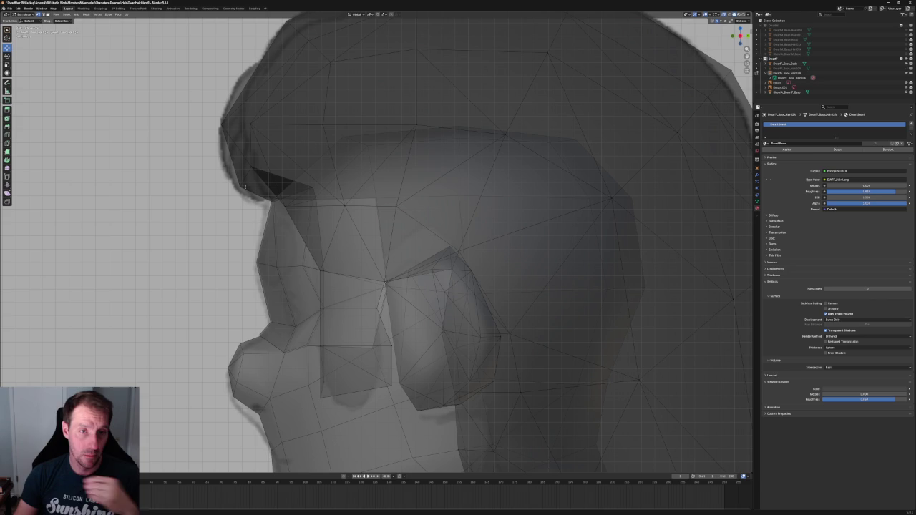
pyautogui.hotkey('alt', 'z')
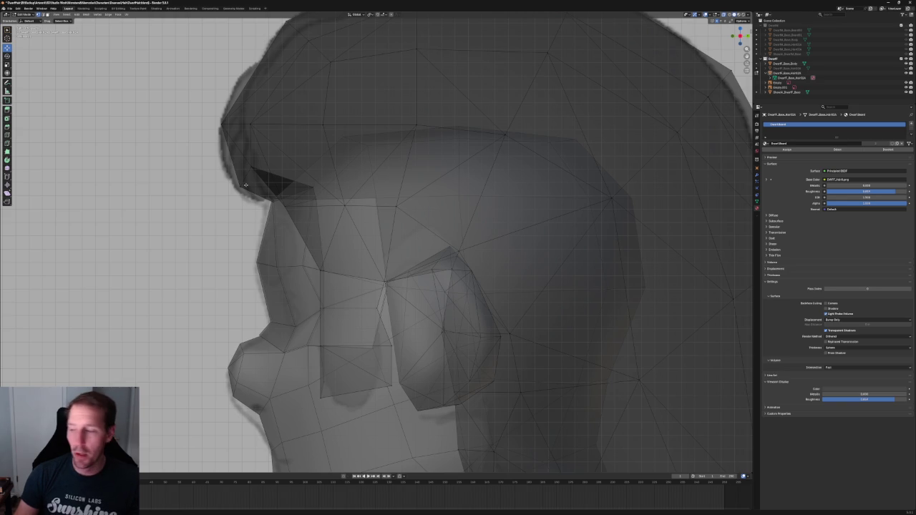
pyautogui.moveTo(245, 185)
pyautogui.mouseDown(button='middle')
pyautogui.moveTo(254, 216)
pyautogui.moveTo(353, 270)
pyautogui.moveTo(409, 256)
pyautogui.mouseUp(button='middle')
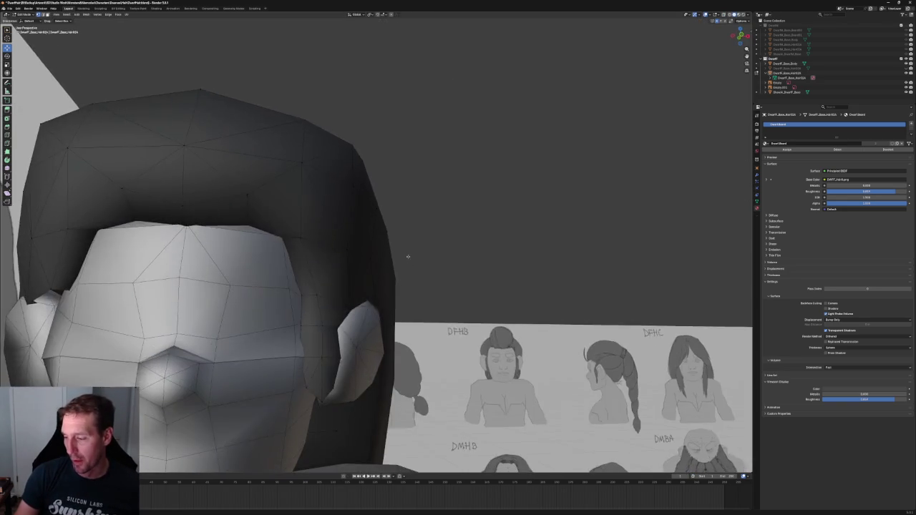
pyautogui.press('KP_1')
pyautogui.scroll(1, 413, 240)
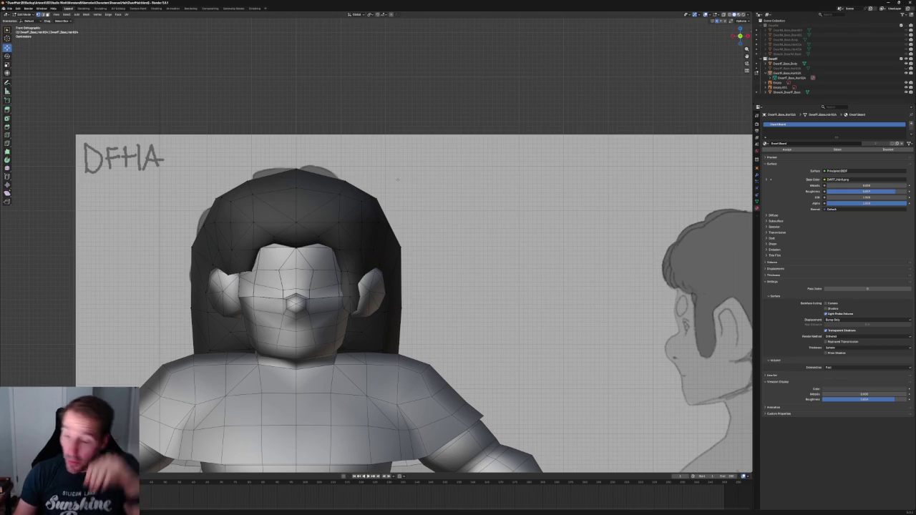
# Lower the two side crown vertices along Z and narrow them along X
pyautogui.scroll(2, 399, 180)
pyautogui.hotkey('alt', 'z')
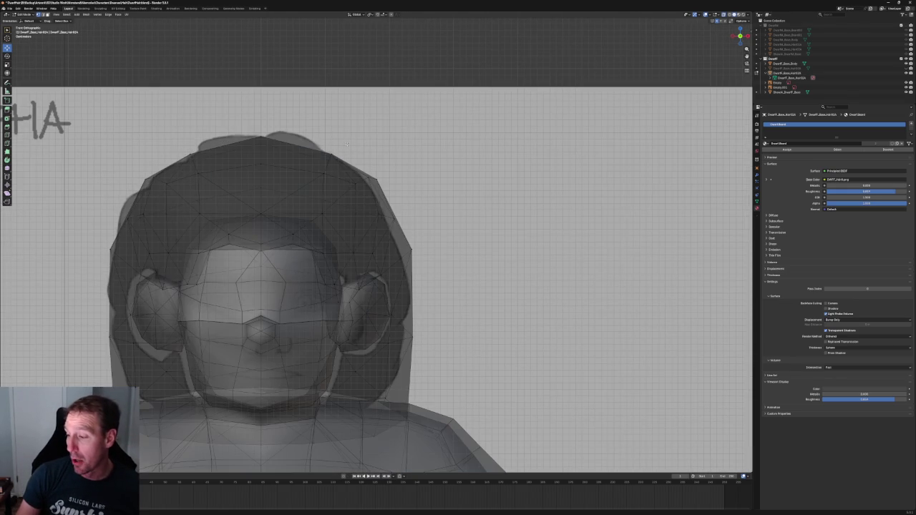
pyautogui.click(325, 155)
pyautogui.keyDown('shift'); pyautogui.click(192, 151); pyautogui.keyUp('shift')
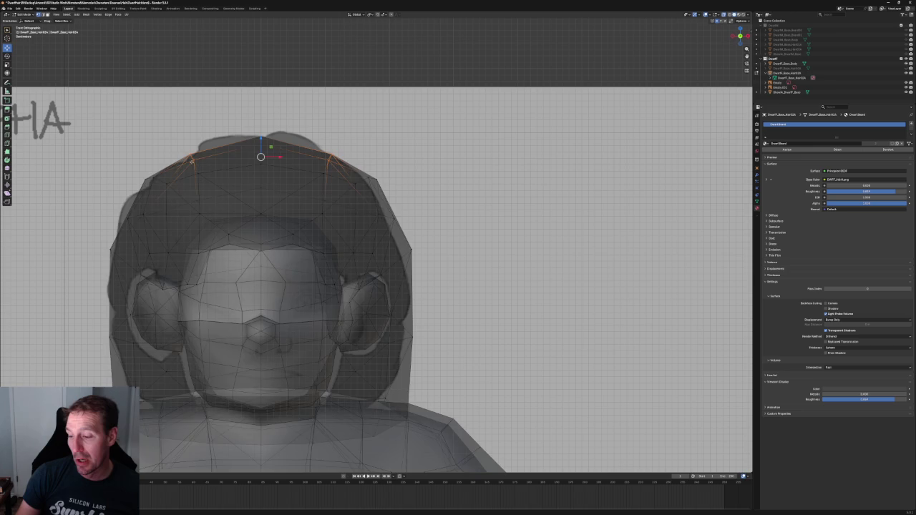
pyautogui.hotkey('alt', 'z')
pyautogui.press('g')
pyautogui.press('z')
pyautogui.click(277, 149)
pyautogui.press('s')
pyautogui.press('x')
pyautogui.click(277, 149)
# Brush-select the top row of crown vertices and try flattening it vertically, then cancel
pyautogui.press('c')
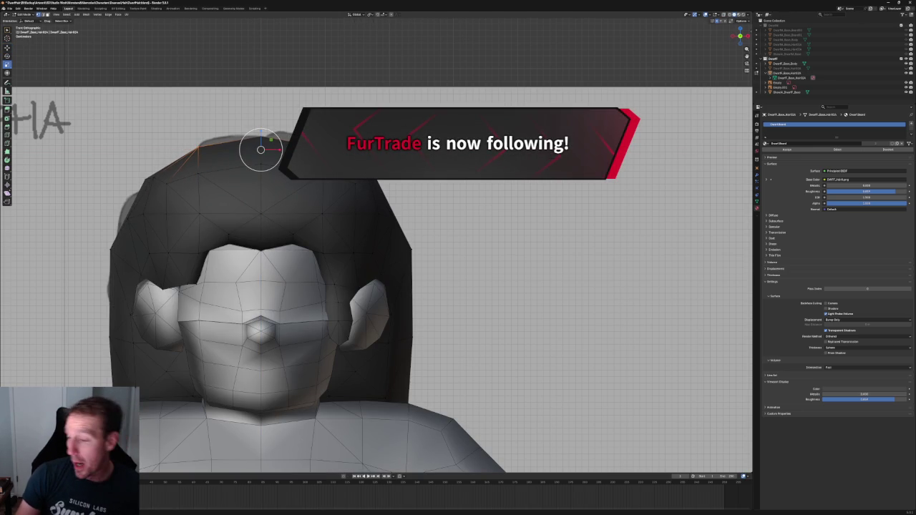
pyautogui.click(324, 183)
pyautogui.moveTo(324, 183); pyautogui.dragTo(260, 174)
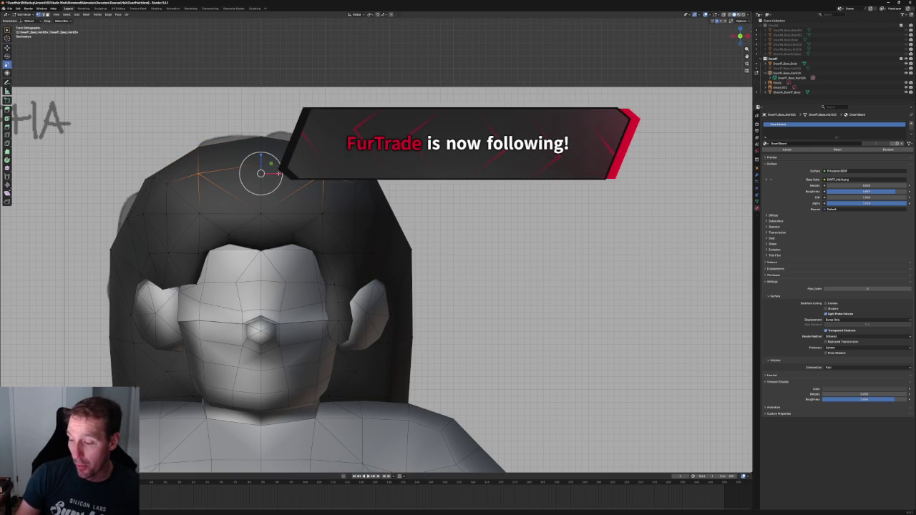
pyautogui.press('Escape')
pyautogui.press('s')
pyautogui.press('z')
pyautogui.press('0')
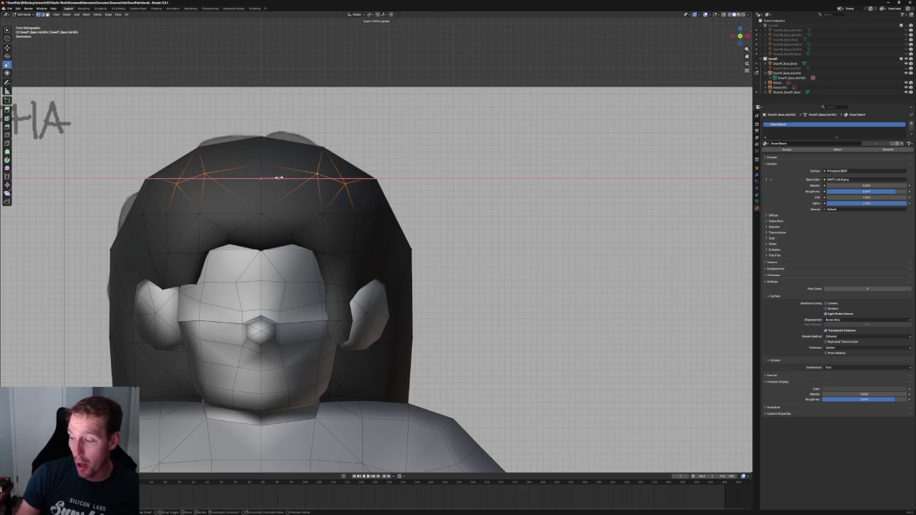
pyautogui.press('Escape')
pyautogui.press('s')
pyautogui.press('z')
pyautogui.press('0')
pyautogui.press('Escape')
# Raise the upper pair of crown vertices along Z to round the top outline
pyautogui.click(351, 183)
pyautogui.keyDown('shift'); pyautogui.click(170, 183); pyautogui.keyUp('shift')
pyautogui.hotkey('shift', 'space')
pyautogui.press('g')
pyautogui.click(262, 164)
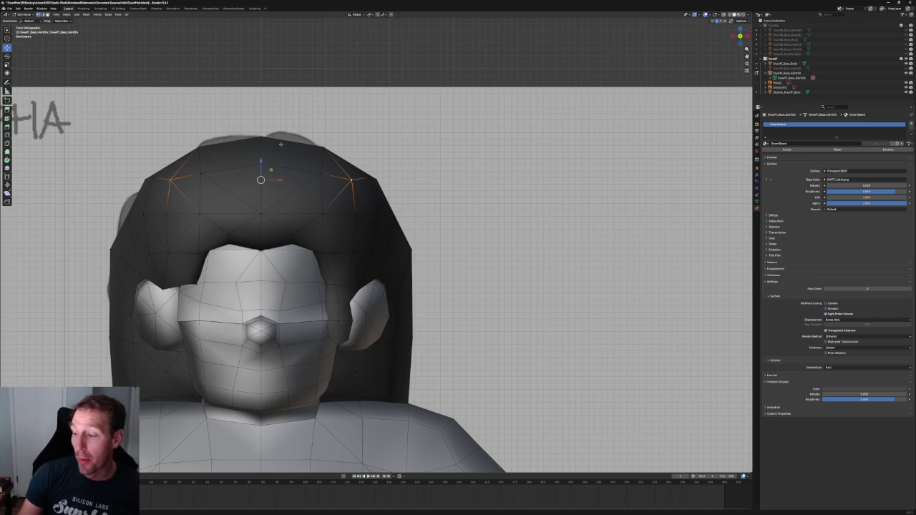
pyautogui.moveTo(263, 165); pyautogui.dragTo(309, 148)
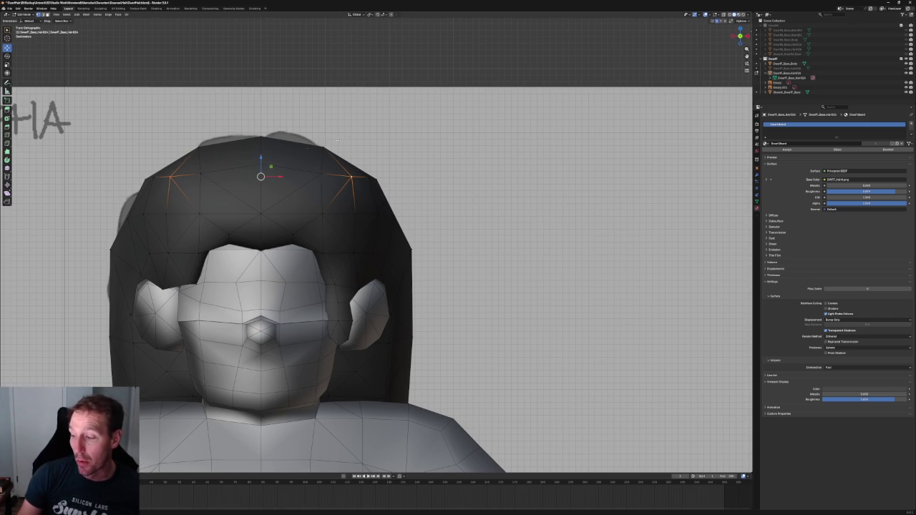
pyautogui.click(328, 171)
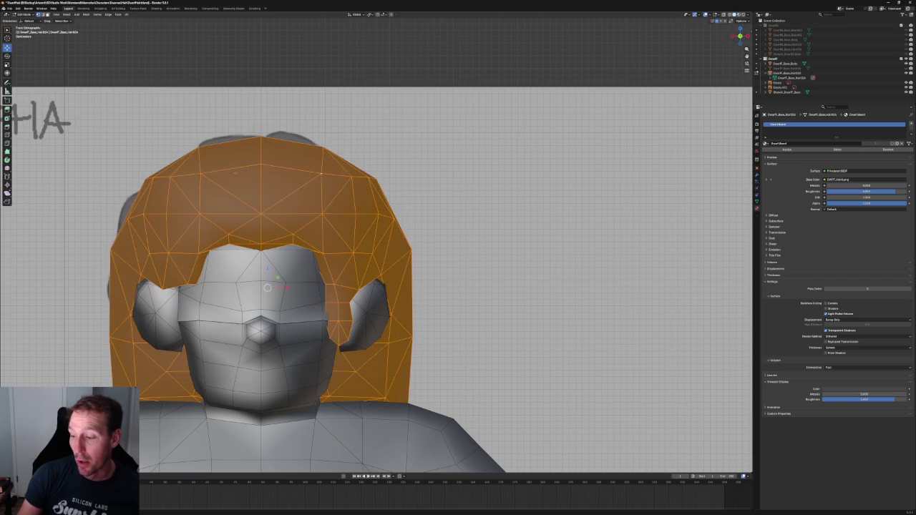
# Select both upper crown vertices, then clear the selection after adjusting their height
pyautogui.keyDown('shift'); pyautogui.click(202, 173); pyautogui.keyUp('shift')
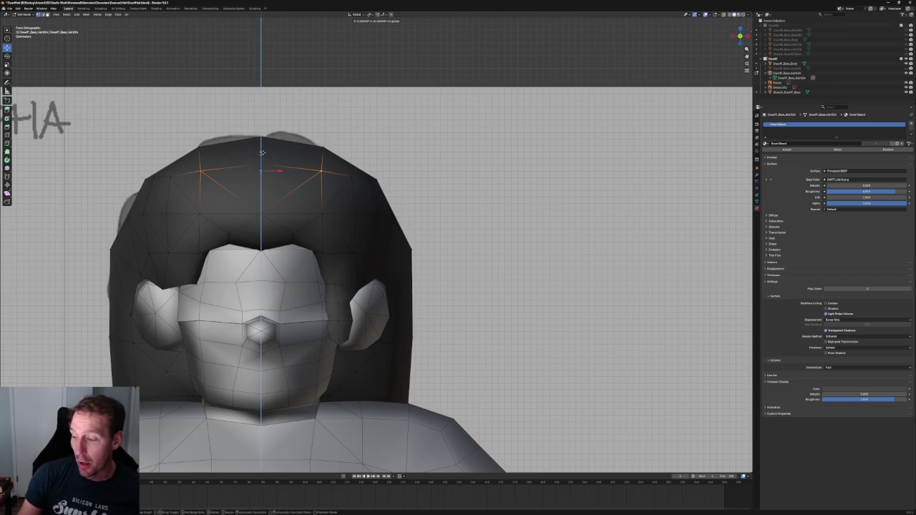
pyautogui.click(365, 70)
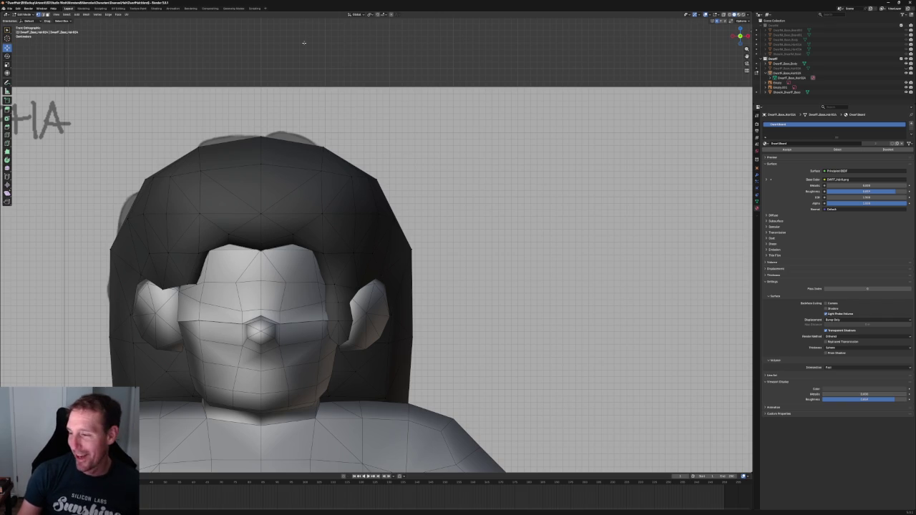
# In front view, reposition the hair vertex below the ear along X and Z
pyautogui.scroll(3, 315, 169)
pyautogui.press('KP_1')
pyautogui.scroll(2, 351, 272)
pyautogui.scroll(3, 372, 294)
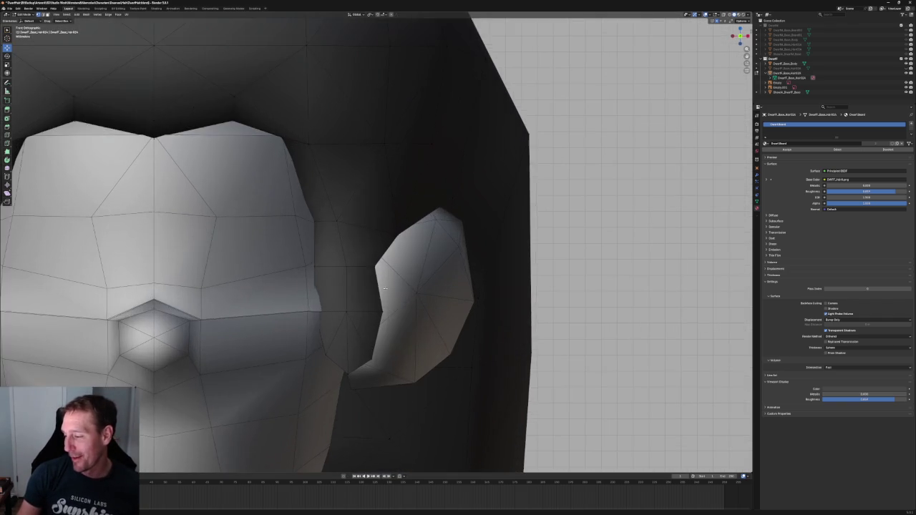
pyautogui.hotkey('alt', 'z')
pyautogui.click(381, 312)
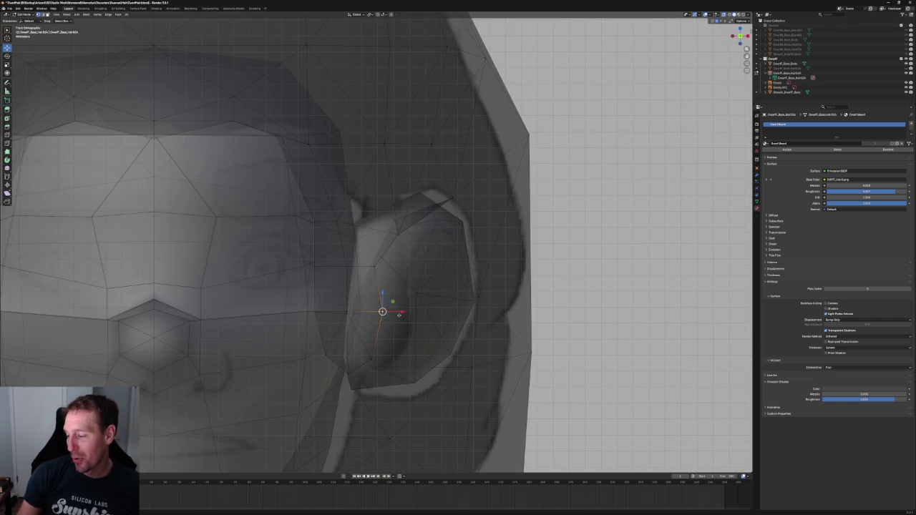
pyautogui.press('g')
pyautogui.press('x')
pyautogui.press('x')
pyautogui.press('x')
pyautogui.hotkey('alt', 'z')
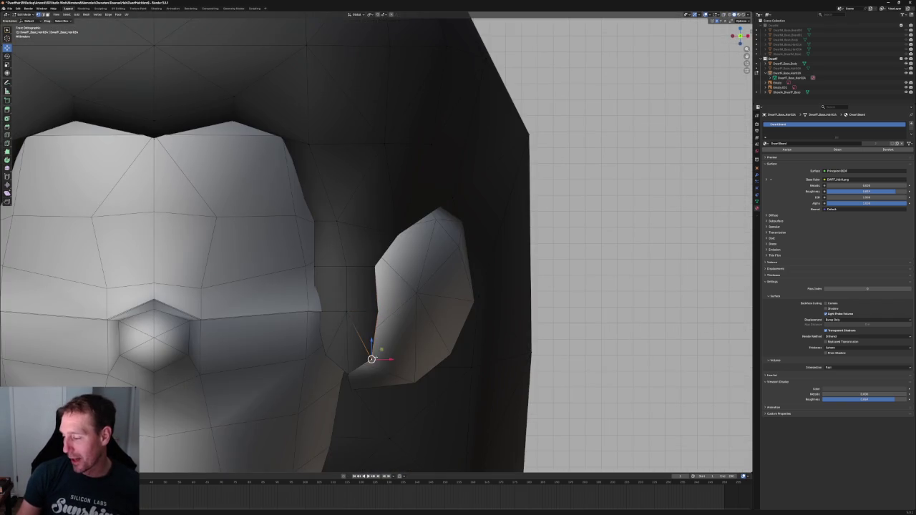
pyautogui.hotkey('alt', 'z')
pyautogui.press('x')
pyautogui.press('x')
pyautogui.hotkey('alt', 'z')
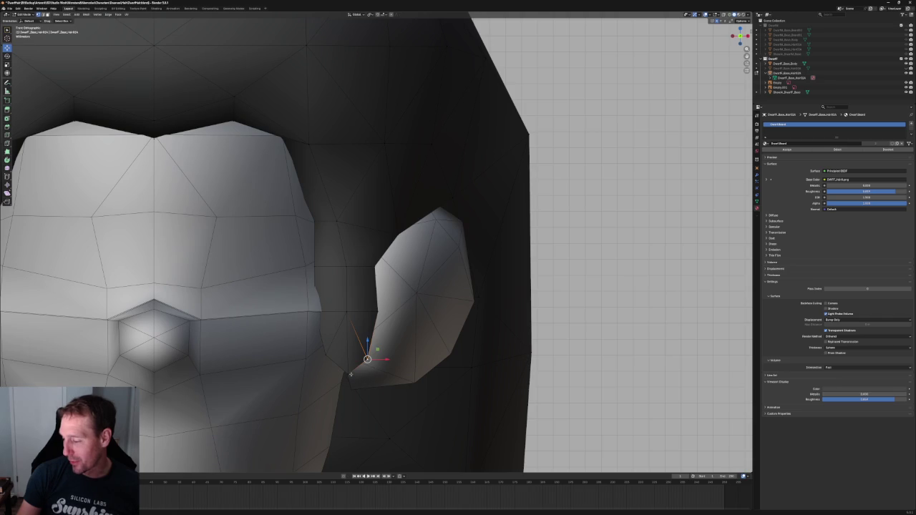
pyautogui.press('z')
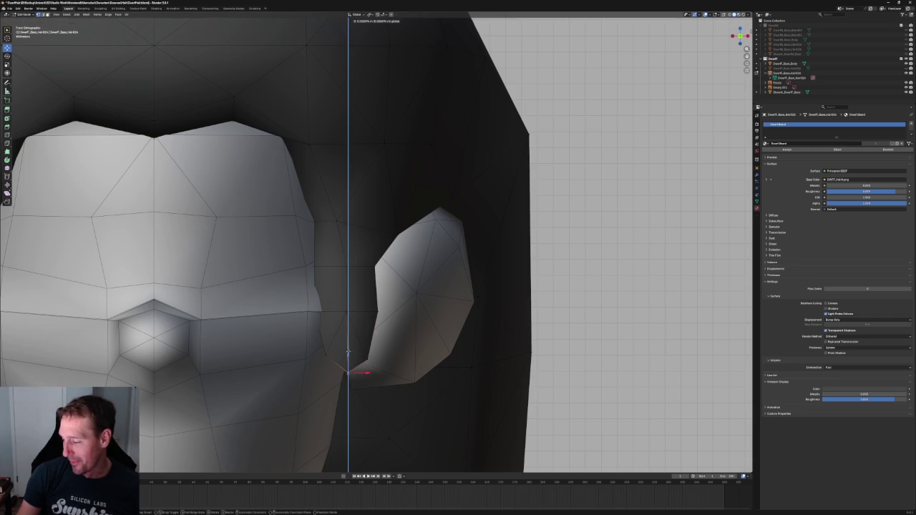
pyautogui.click(356, 355)
# In the right-side view, slide four sideburn vertices along Y toward the ear
pyautogui.scroll(-3, 544, 320)
pyautogui.scroll(-5, 430, 300)
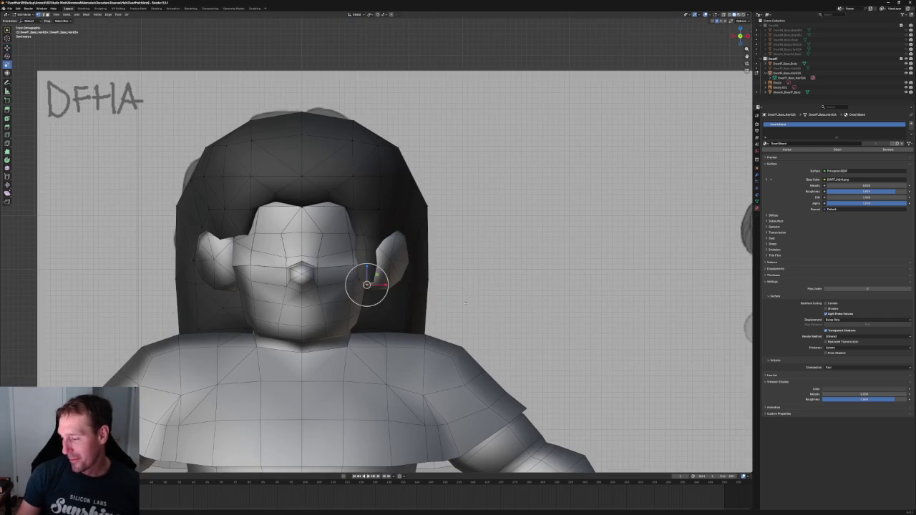
pyautogui.press('KP_3')
pyautogui.scroll(6, 368, 287)
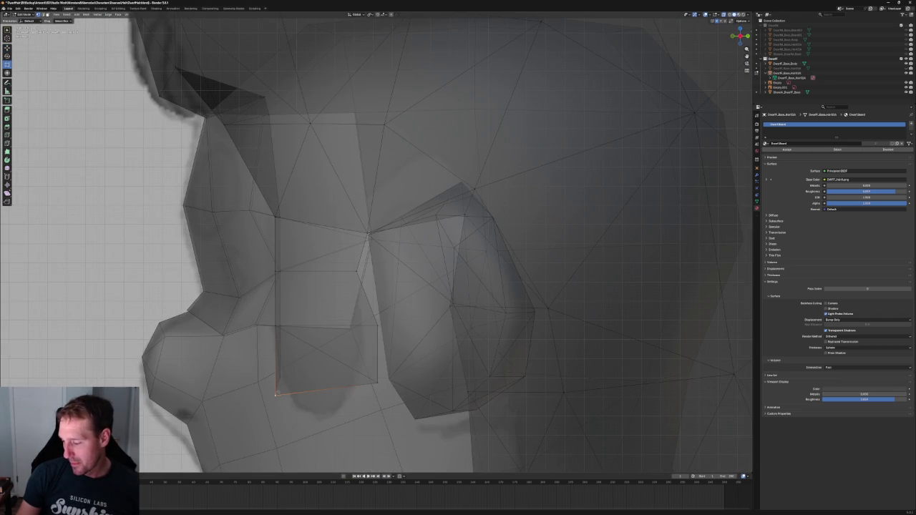
pyautogui.hotkey('shift', 'space')
pyautogui.press('g')
pyautogui.moveTo(295, 394); pyautogui.dragTo(336, 395)
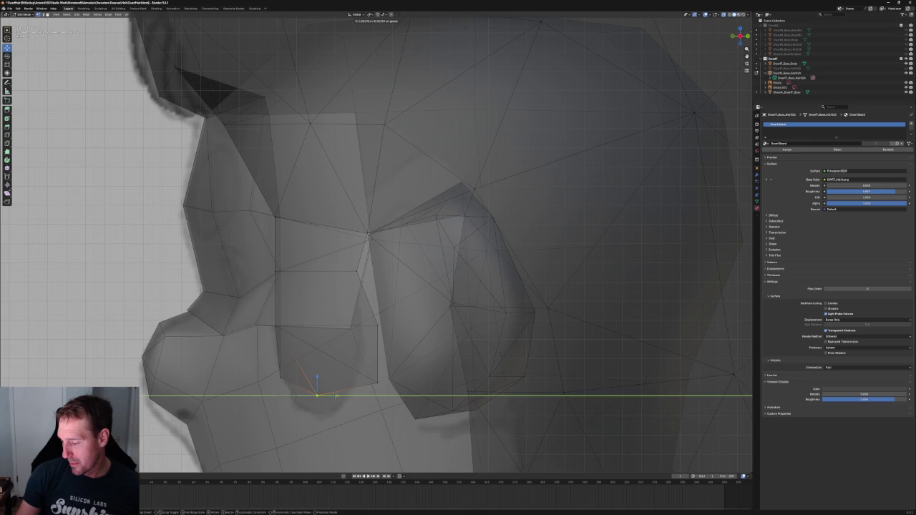
pyautogui.click(299, 330)
pyautogui.moveTo(299, 326); pyautogui.dragTo(329, 326)
pyautogui.click(276, 271)
pyautogui.moveTo(294, 272); pyautogui.dragTo(335, 275)
pyautogui.click(272, 212)
pyautogui.moveTo(290, 215); pyautogui.dragTo(334, 221)
# Back in front view, move the sideburn vertex along X and snap it onto the face's edge
pyautogui.scroll(-5, 334, 221)
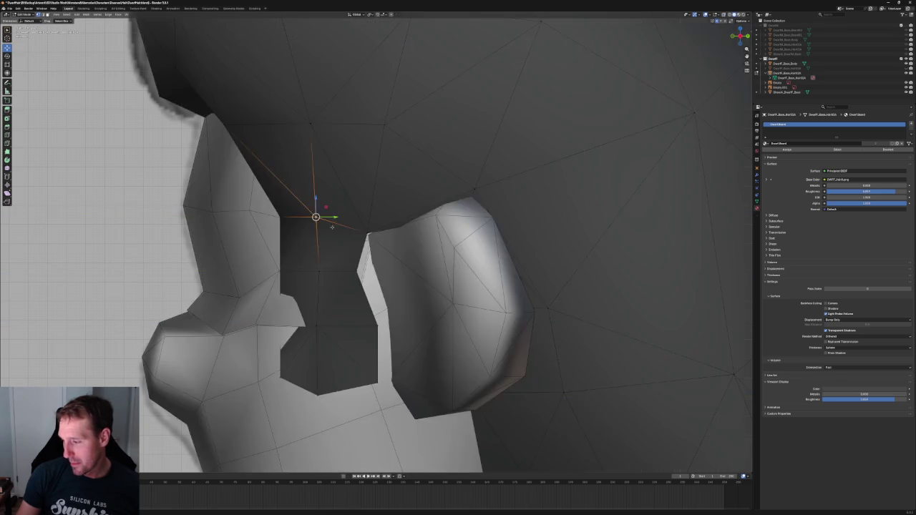
pyautogui.scroll(-4, 334, 221)
pyautogui.moveTo(334, 221); pyautogui.dragTo(392, 265, button='middle')
pyautogui.press('KP_1')
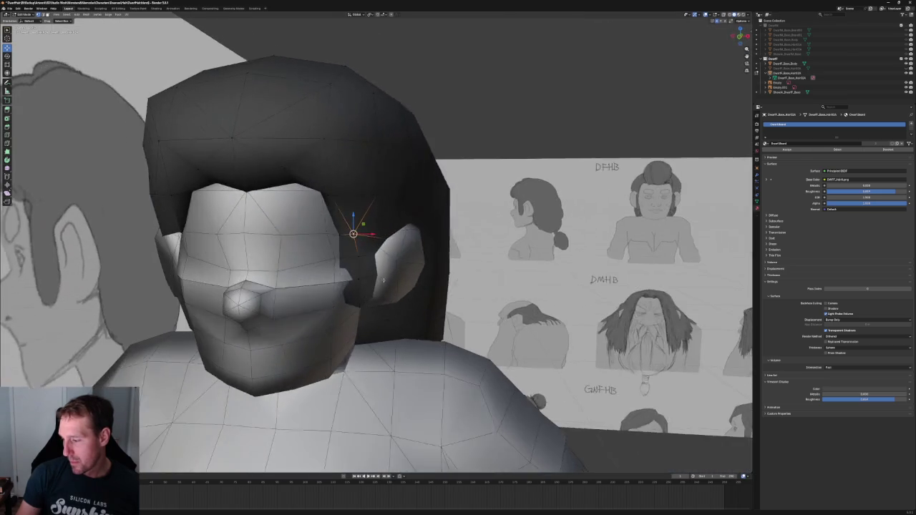
pyautogui.press('KP_Decimal')
pyautogui.scroll(2, 374, 265)
pyautogui.scroll(-3, 374, 265)
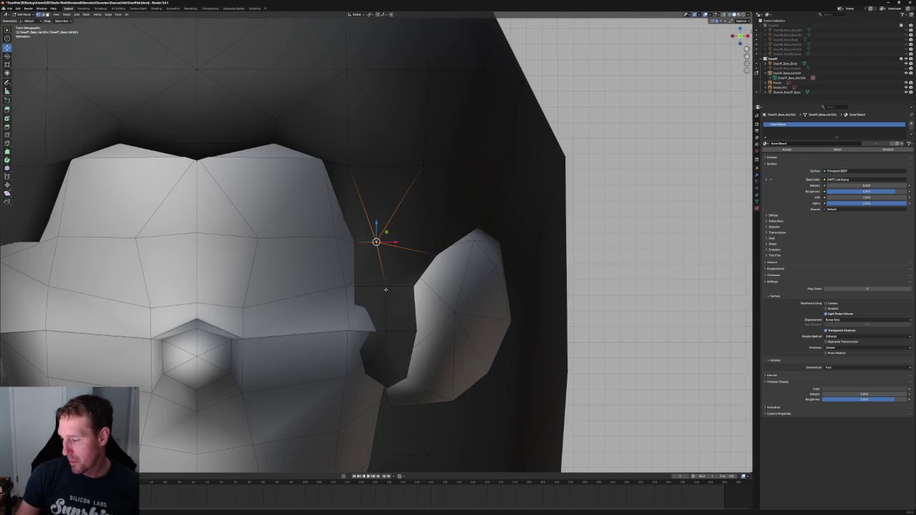
pyautogui.press('g')
pyautogui.press('x')
pyautogui.press('x')
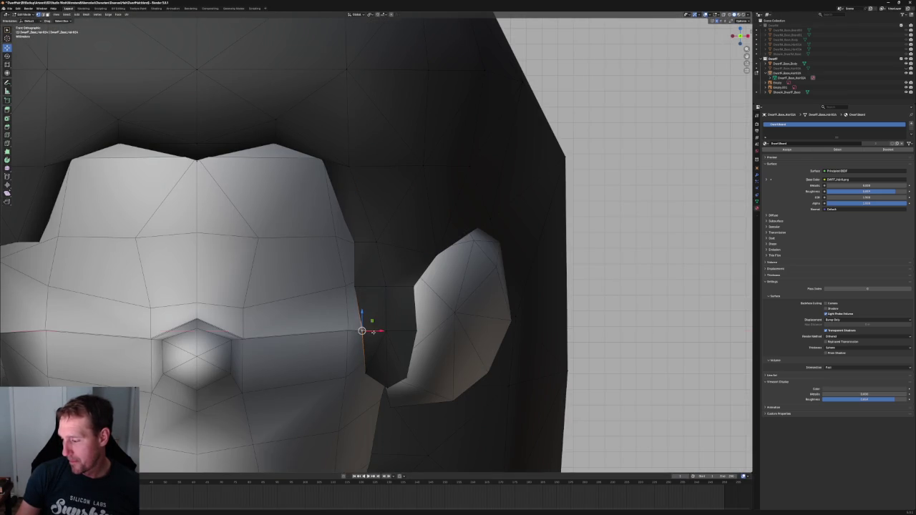
pyautogui.click(364, 280)
pyautogui.press('g')
pyautogui.press('x')
pyautogui.click(382, 226)
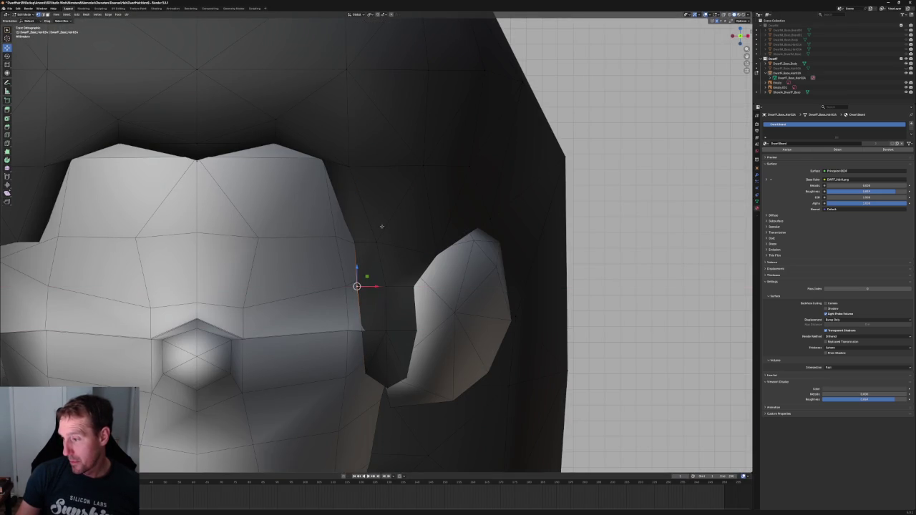
# Move the vertex along Y so it meets the hairline
pyautogui.scroll(-3, 382, 226)
pyautogui.moveTo(382, 226); pyautogui.dragTo(350, 207, button='middle')
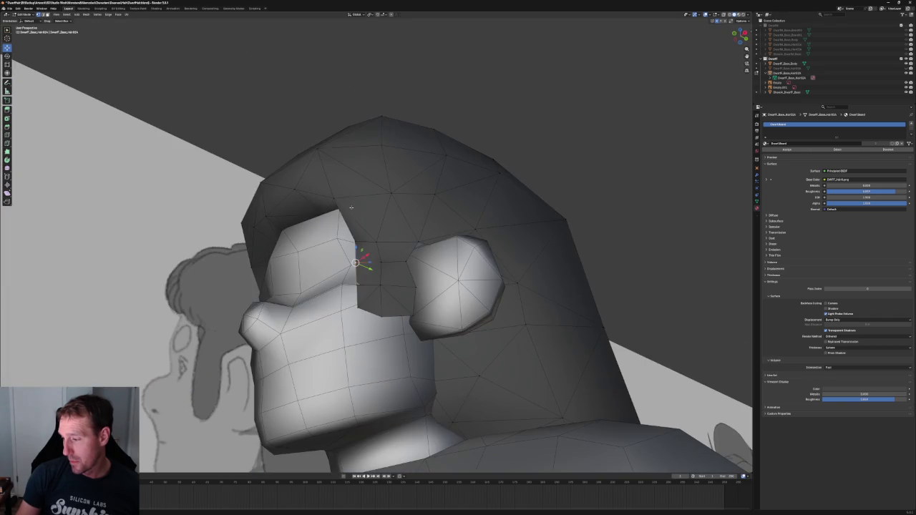
pyautogui.press('g')
pyautogui.press('y')
pyautogui.click(320, 207)
# From the side view, fine-tune the hairline vertex with an axis-constrained move, then return to front view
pyautogui.moveTo(320, 207)
pyautogui.mouseDown(button='middle')
pyautogui.moveTo(490, 200)
pyautogui.moveTo(456, 185)
pyautogui.moveTo(377, 214)
pyautogui.mouseUp(button='middle')
pyautogui.press('`')
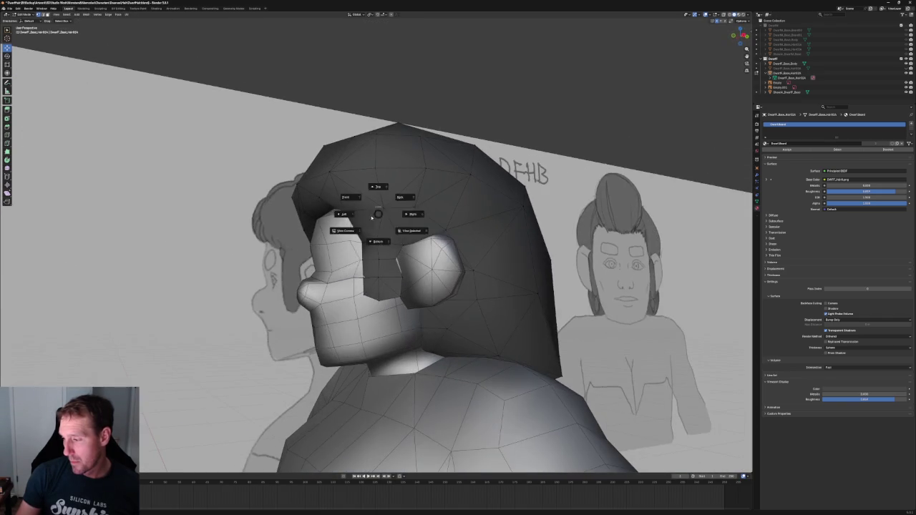
pyautogui.click(395, 214)
pyautogui.scroll(6, 472, 191)
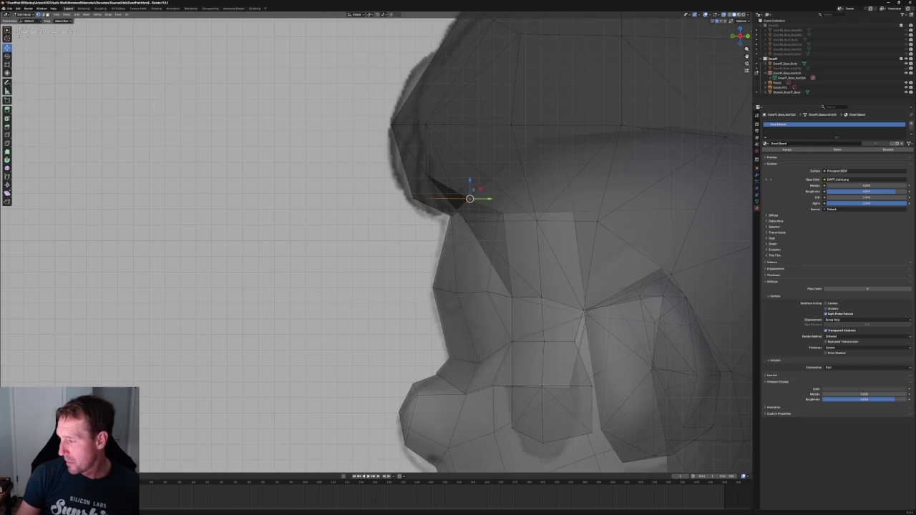
pyautogui.hotkey('alt', 'z')
pyautogui.press('g')
pyautogui.hotkey('shift', 'x')
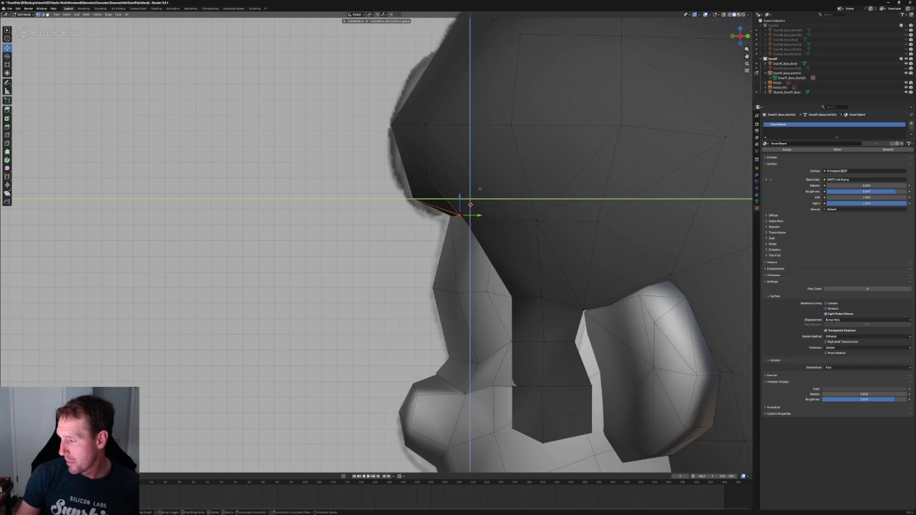
pyautogui.click(470, 205)
pyautogui.press('`')
pyautogui.click(466, 204)
pyautogui.scroll(-3, 449, 220)
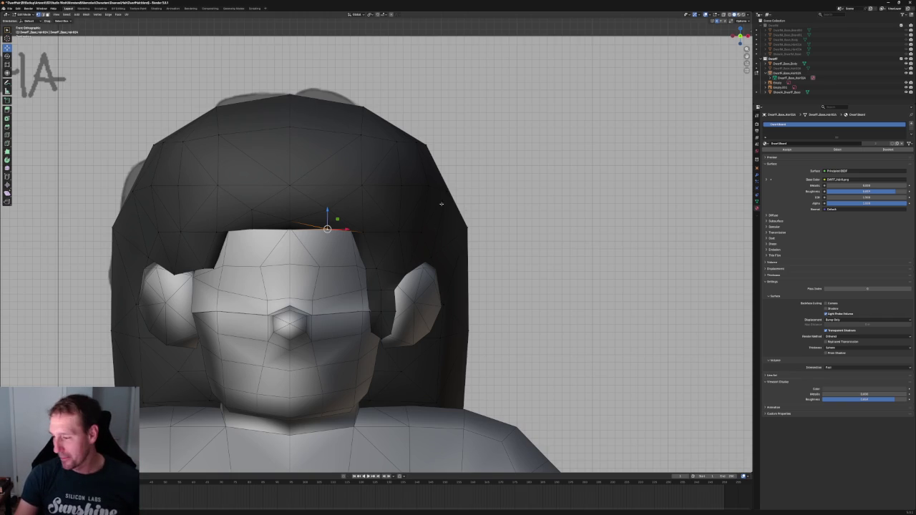
# Adjust the fringe vertex vertically along Z, then shift it along Y
pyautogui.scroll(2, 446, 204)
pyautogui.scroll(1, 446, 204)
pyautogui.hotkey('alt', 'z')
pyautogui.press('g')
pyautogui.press('z')
pyautogui.press('Return')
pyautogui.hotkey('alt', 'z')
pyautogui.press('g')
pyautogui.press('z')
pyautogui.click(294, 193)
pyautogui.moveTo(294, 195); pyautogui.dragTo(262, 250, button='middle')
pyautogui.press('g')
pyautogui.press('y')
pyautogui.press('Return')
# Select the hair's front boundary edges and push them back along Y against the forehead
pyautogui.scroll(-3, 393, 221)
pyautogui.moveTo(393, 222); pyautogui.dragTo(291, 230, button='middle')
pyautogui.scroll(4, 345, 227)
pyautogui.scroll(2, 291, 230)
pyautogui.keyDown('alt'); pyautogui.click(291, 230); pyautogui.keyUp('alt')
pyautogui.keyDown('shift'); pyautogui.click(156, 259); pyautogui.keyUp('shift')
pyautogui.keyDown('shift'); pyautogui.click(124, 275); pyautogui.keyUp('shift')
pyautogui.press('g')
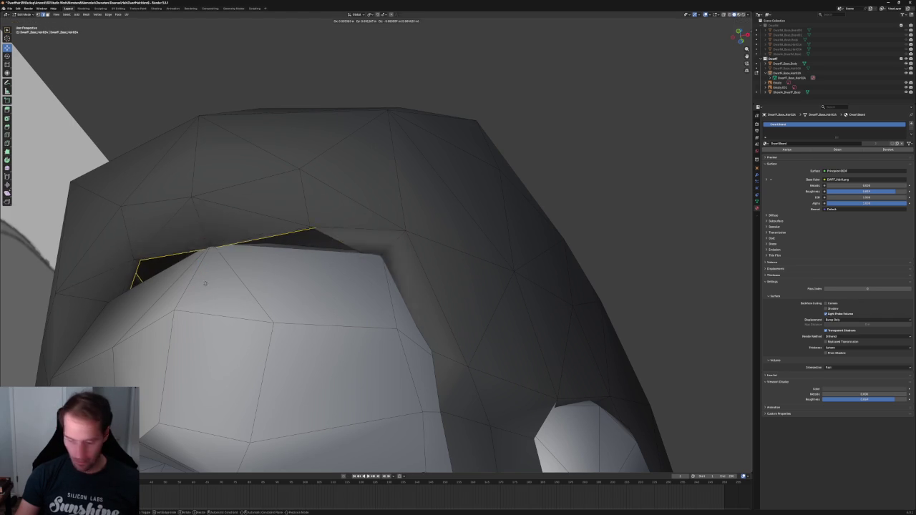
pyautogui.press('Escape')
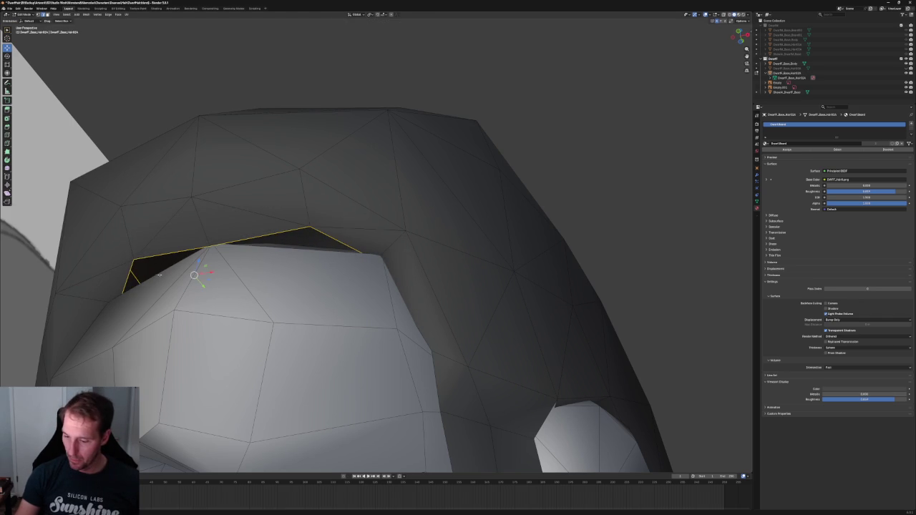
pyautogui.press('g')
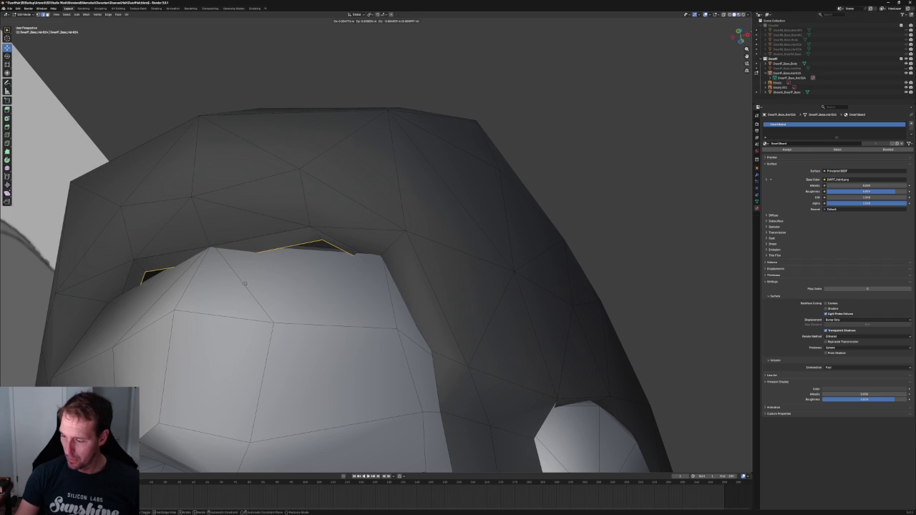
pyautogui.press('y')
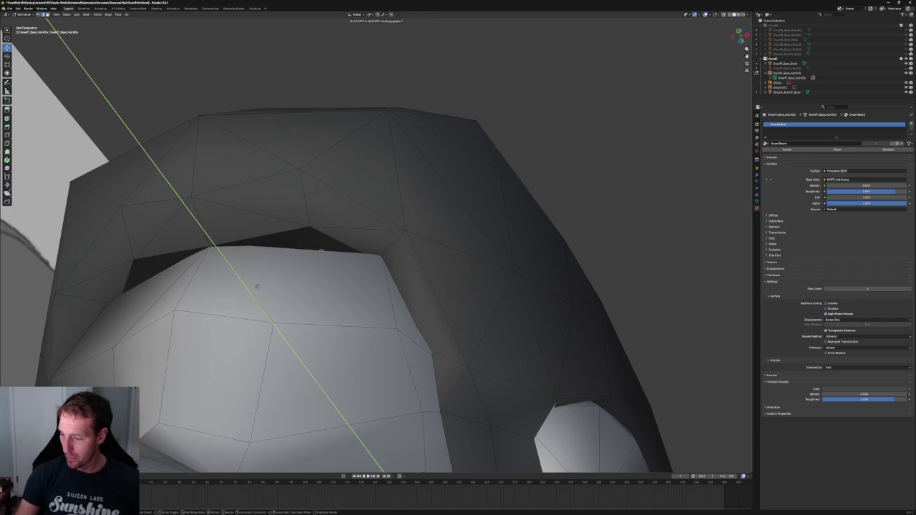
pyautogui.click(254, 284)
# Check the fringe fit from the front with X-ray on and off, then select the fringe-peak edge
pyautogui.moveTo(254, 284); pyautogui.dragTo(346, 245, button='middle')
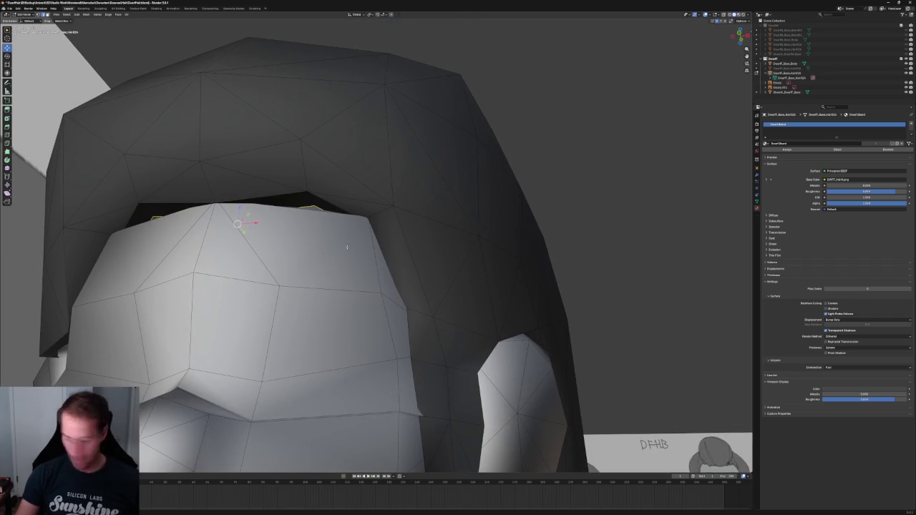
pyautogui.hotkey('alt', 'z')
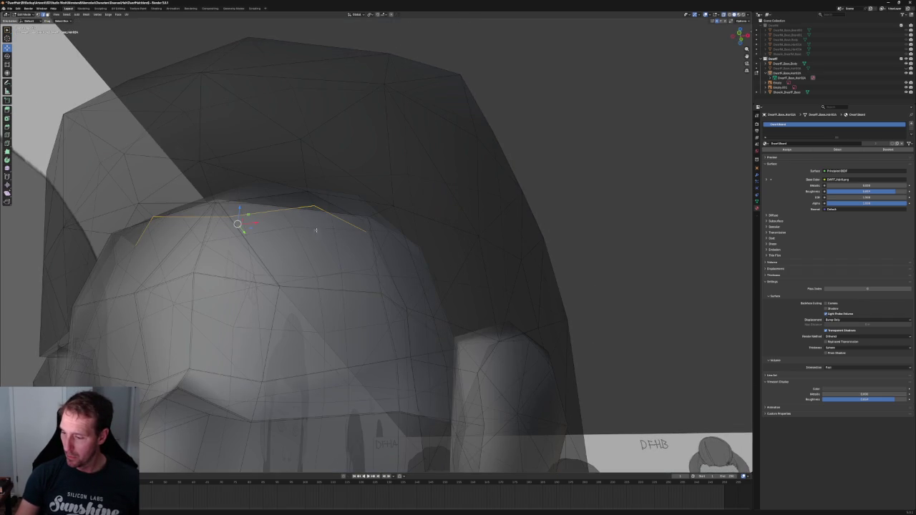
pyautogui.hotkey('alt', 'z')
pyautogui.moveTo(287, 226); pyautogui.dragTo(222, 246, button='middle')
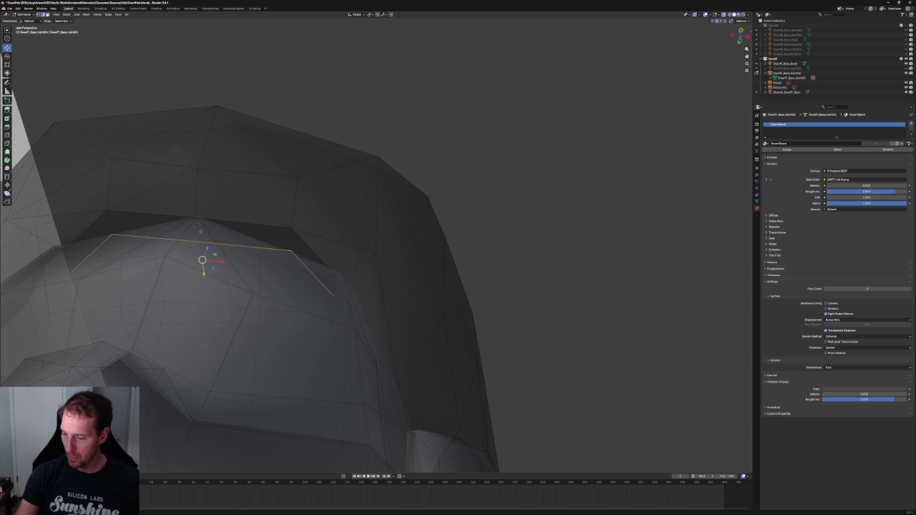
pyautogui.moveTo(199, 230); pyautogui.dragTo(262, 258, button='middle')
pyautogui.click(201, 261)
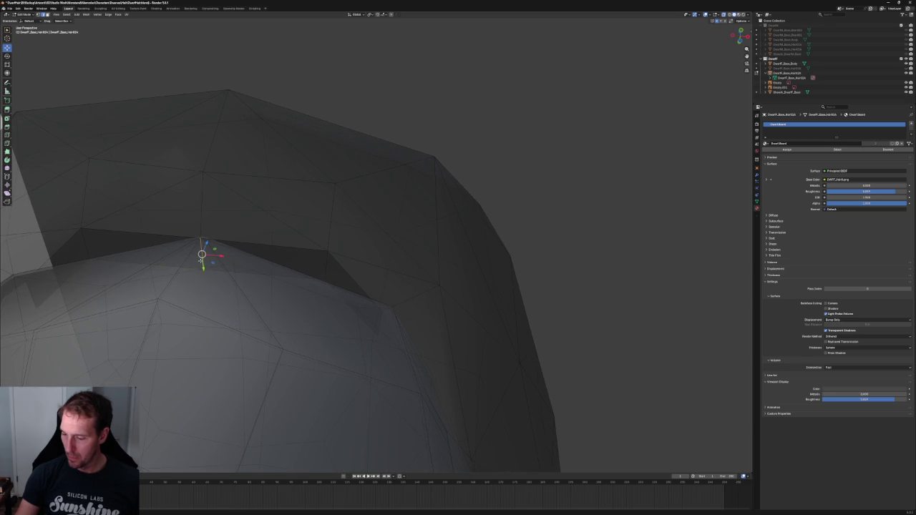
pyautogui.rightClick(201, 262)
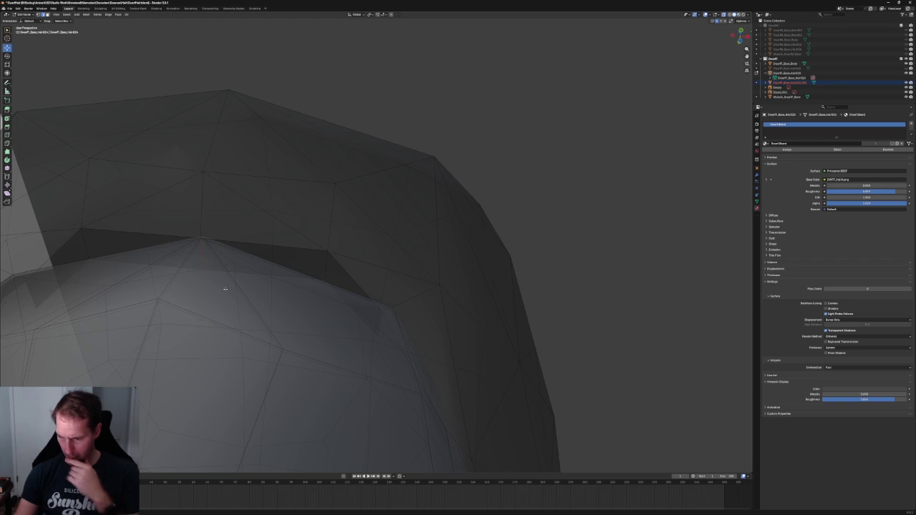
pyautogui.click(204, 268)
pyautogui.press('g')
pyautogui.press('x')
pyautogui.press('Escape')
pyautogui.press('g')
pyautogui.press('y')
pyautogui.click(204, 273)
pyautogui.press('g')
pyautogui.hotkey('shift', 'z')
pyautogui.click(244, 286)
pyautogui.press('x')
pyautogui.click(203, 269)
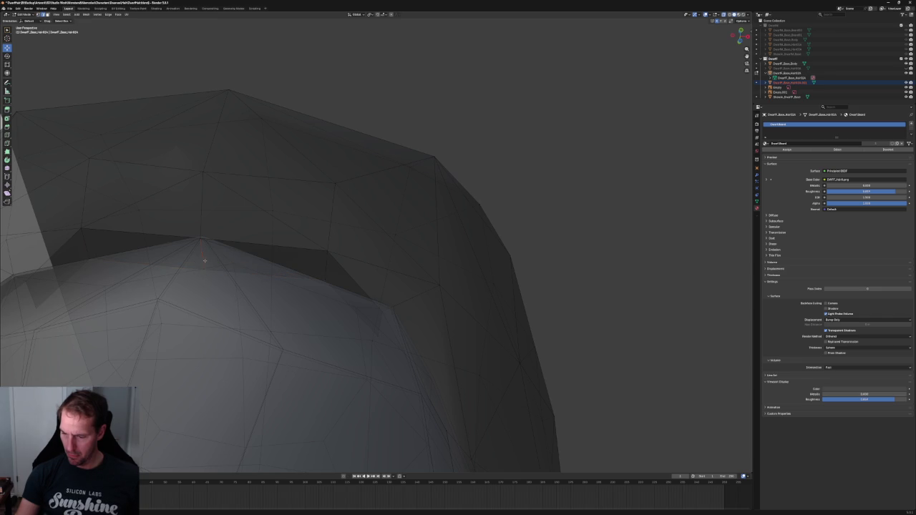
pyautogui.press('Tab')
pyautogui.press('Tab')
pyautogui.rightClick(208, 262)
pyautogui.moveTo(187, 261)
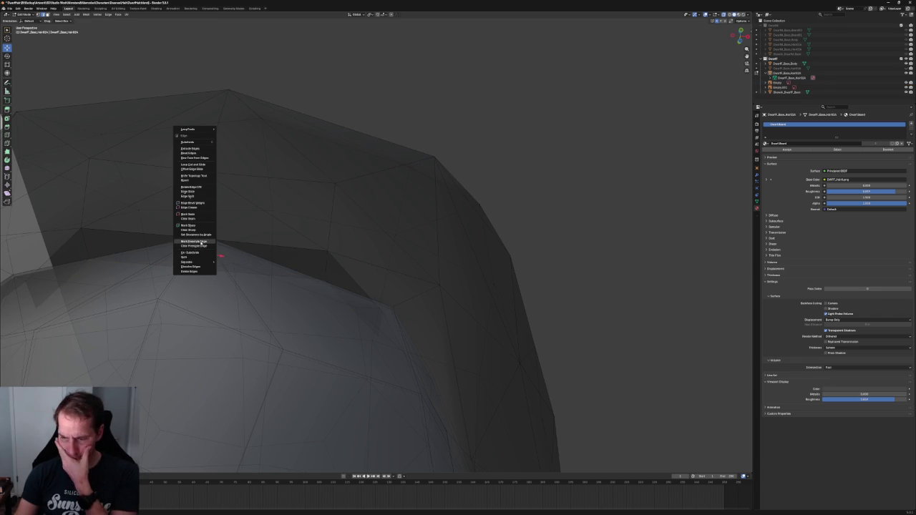
pyautogui.click(202, 272)
pyautogui.press('1')
pyautogui.click(204, 269)
pyautogui.rightClick(202, 272)
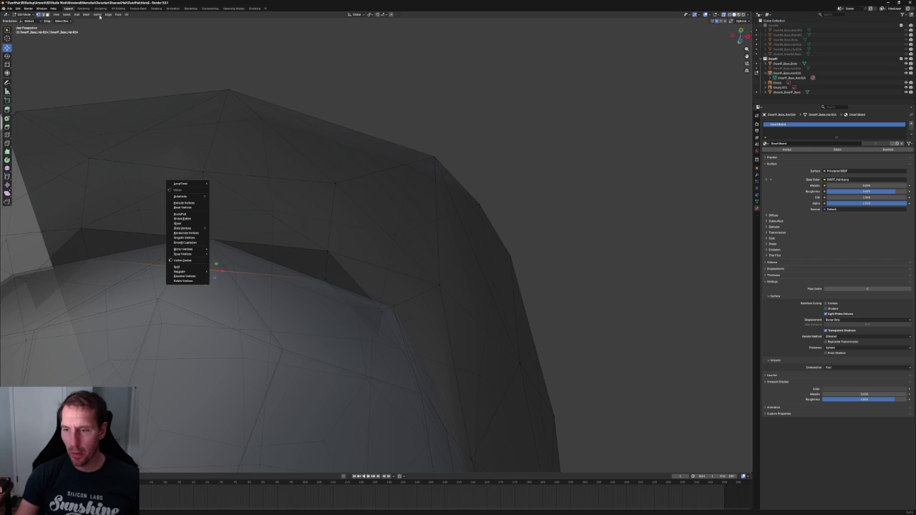
pyautogui.click(96, 16)
pyautogui.click(97, 16)
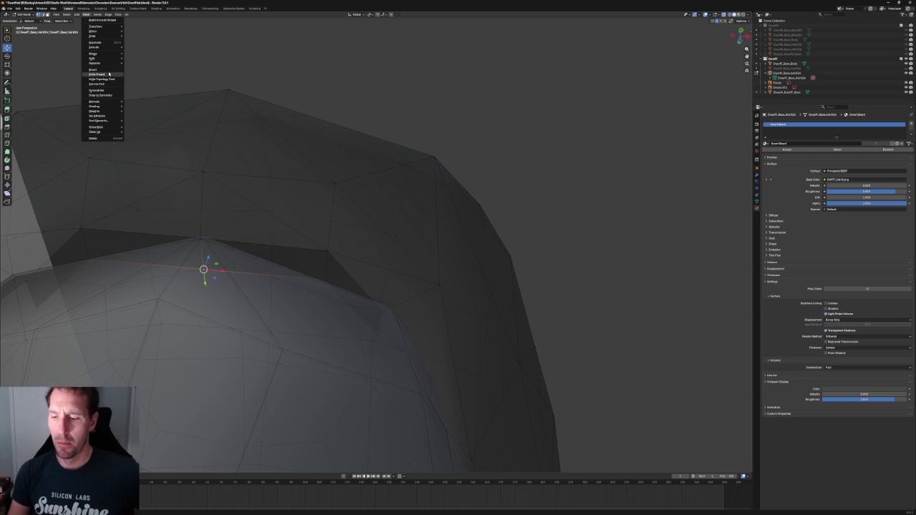
pyautogui.moveTo(100, 58)
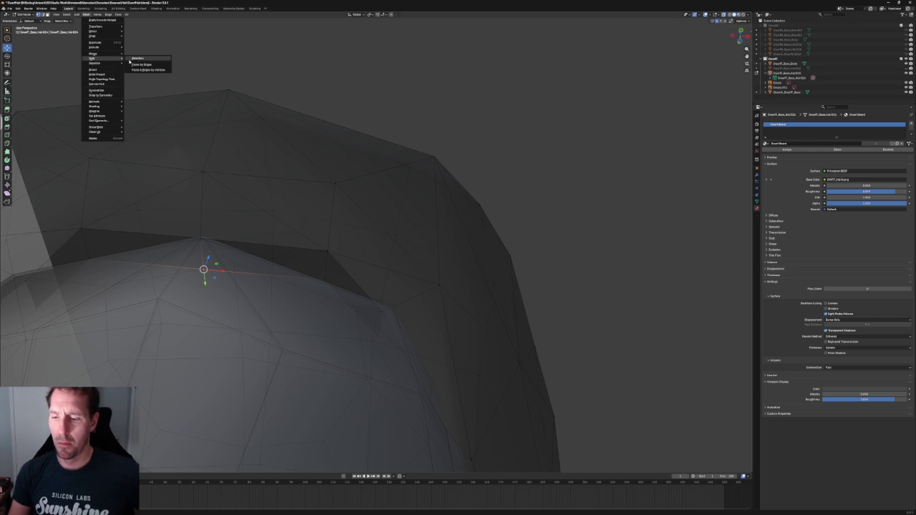
pyautogui.click(137, 58)
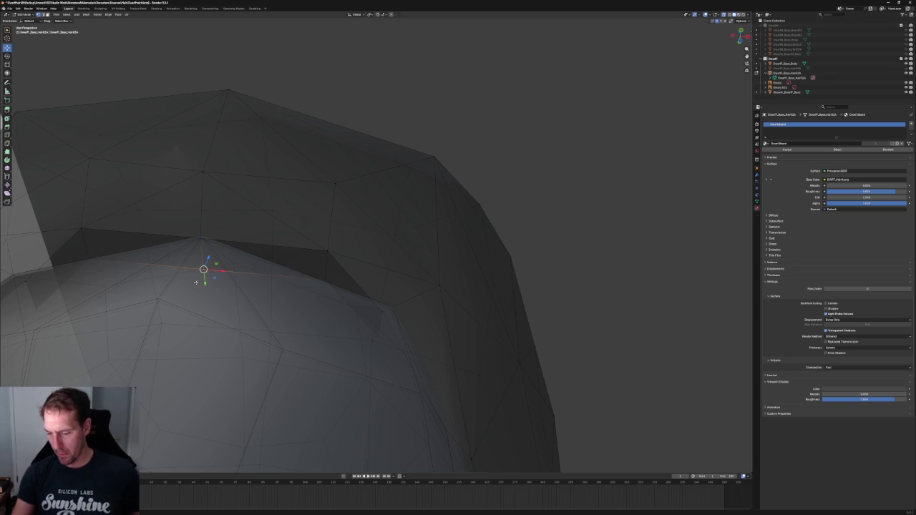
pyautogui.press('x')
pyautogui.press('Escape')
pyautogui.press('g')
pyautogui.press('y')
pyautogui.press('Escape')
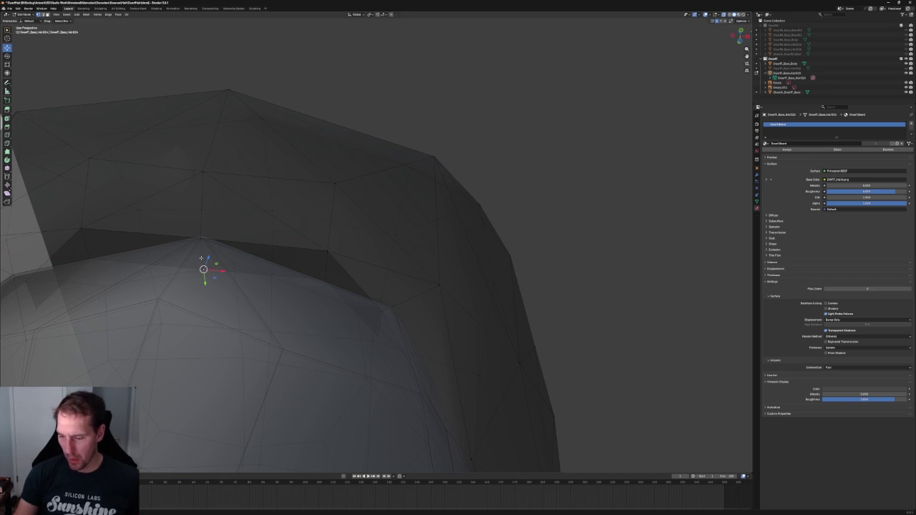
pyautogui.press('g')
pyautogui.press('x')
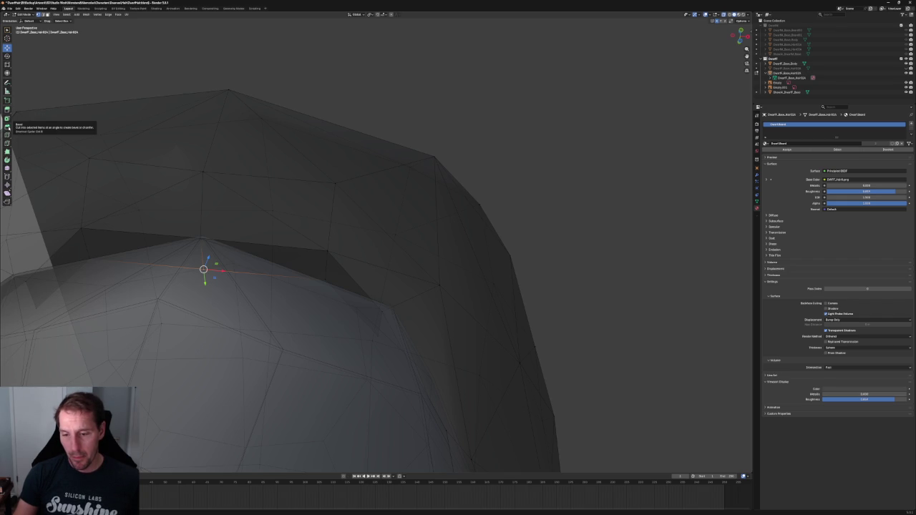
pyautogui.click(8, 128)
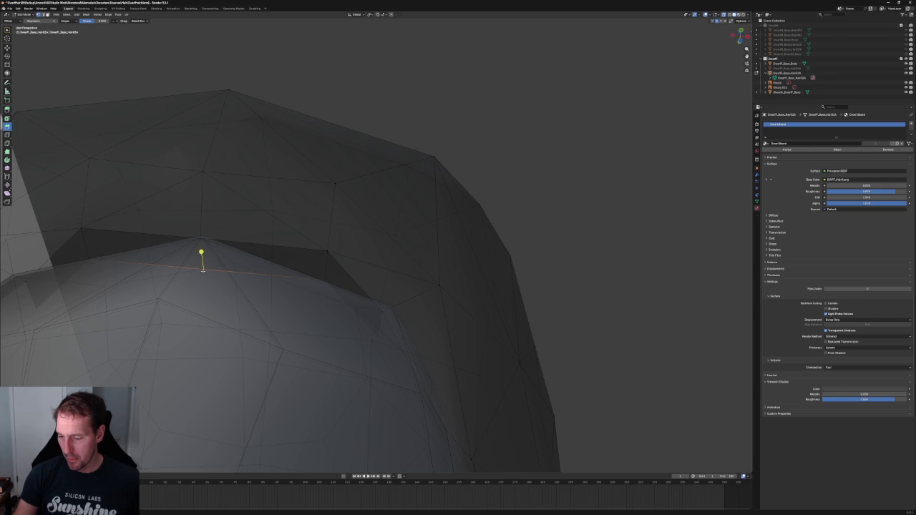
pyautogui.hotkey('alt', 'a')
pyautogui.click(204, 269)
pyautogui.hotkey('alt', 'a')
pyautogui.click(202, 268)
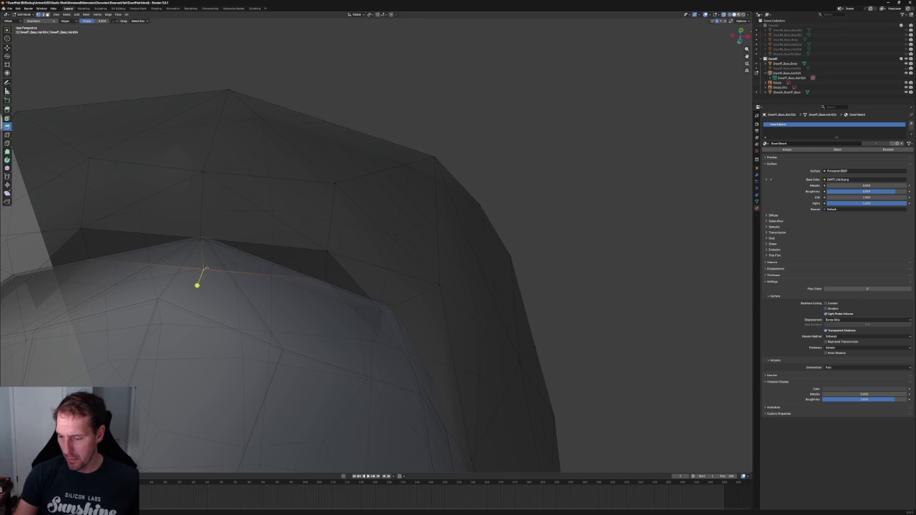
pyautogui.click(202, 269)
pyautogui.moveTo(202, 269)
pyautogui.mouseDown()
pyautogui.moveTo(198, 247)
pyautogui.moveTo(205, 268)
pyautogui.mouseUp()
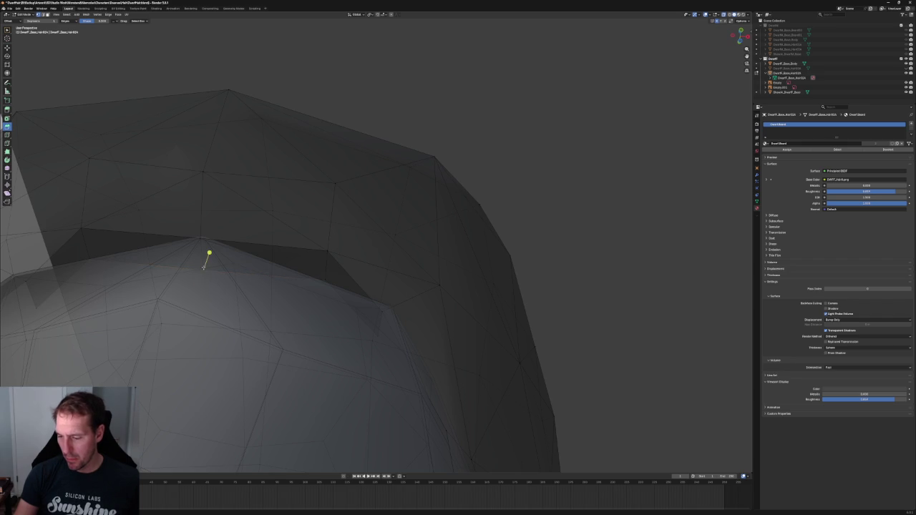
pyautogui.moveTo(202, 267); pyautogui.dragTo(280, 245, button='middle')
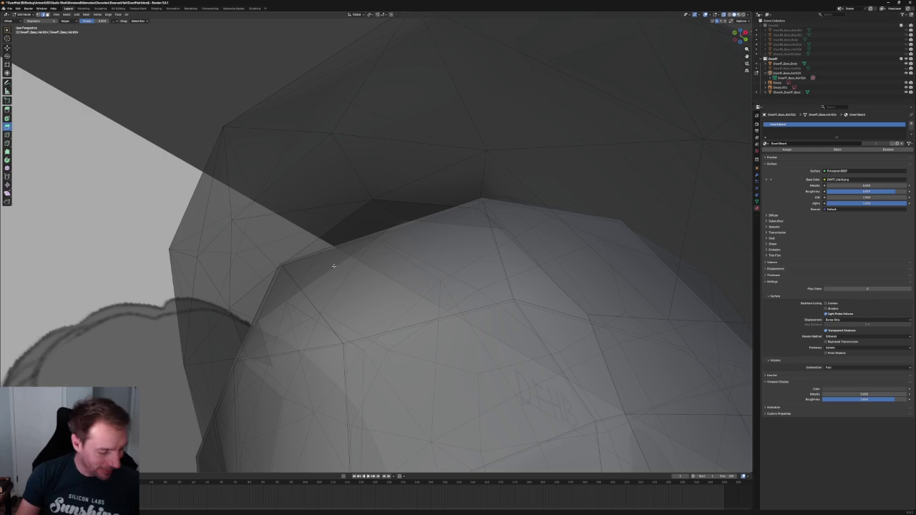
# Connect the rim vertices to the hairline peak vertex with a new edge
pyautogui.moveTo(354, 262)
pyautogui.mouseDown(button='middle')
pyautogui.moveTo(270, 236)
pyautogui.moveTo(285, 230)
pyautogui.moveTo(286, 241)
pyautogui.moveTo(280, 214)
pyautogui.moveTo(239, 233)
pyautogui.moveTo(345, 254)
pyautogui.moveTo(331, 241)
pyautogui.mouseUp(button='middle')
pyautogui.hotkey('shift', 'space')
pyautogui.press('g')
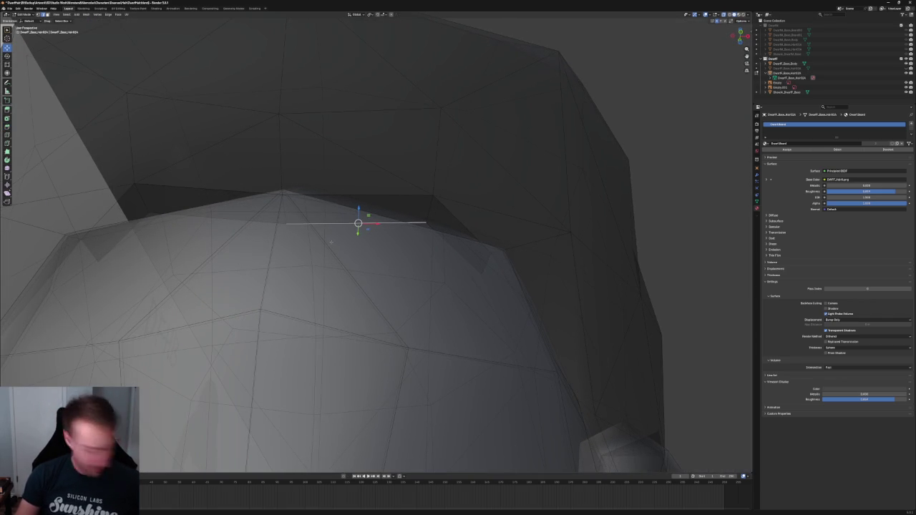
pyautogui.keyDown('ctrl'); pyautogui.click(317, 222); pyautogui.keyUp('ctrl')
pyautogui.click(231, 217)
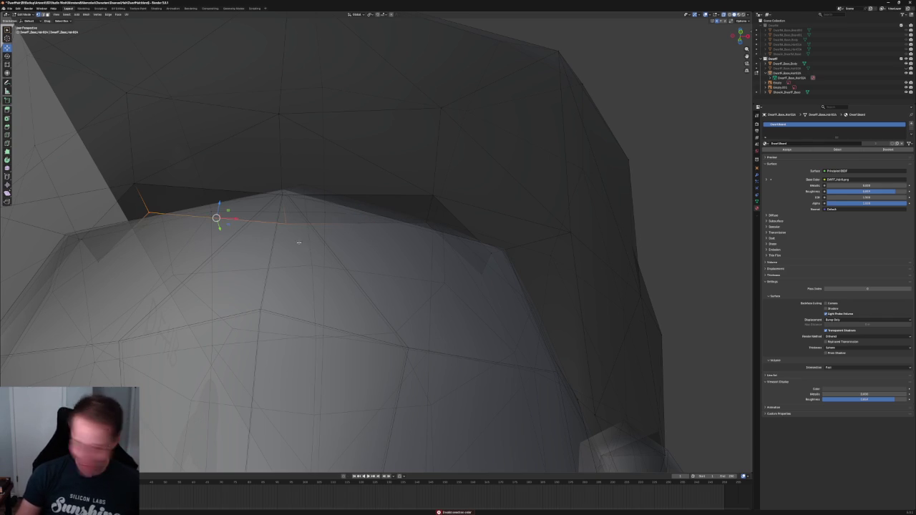
pyautogui.hotkey('ctrl', 'x')
pyautogui.moveTo(307, 209); pyautogui.dragTo(293, 215, button='middle')
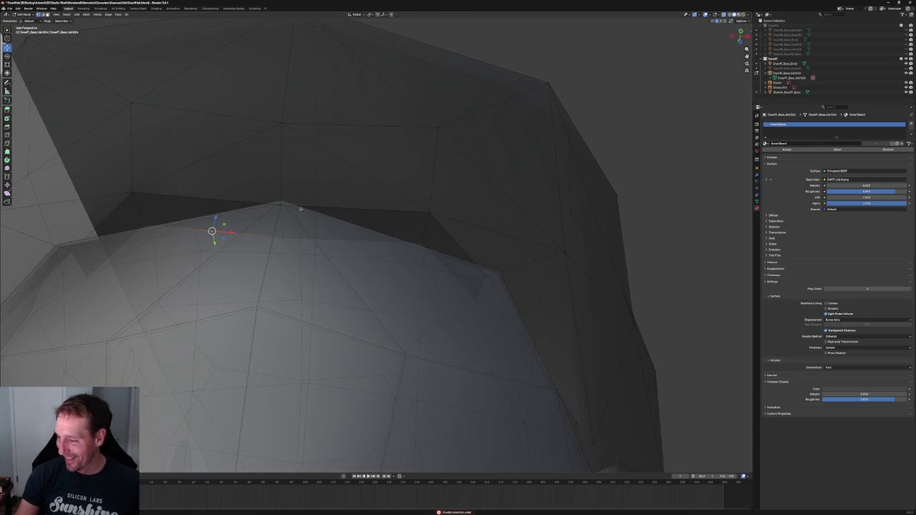
pyautogui.click(281, 205)
pyautogui.rightClick(340, 260)
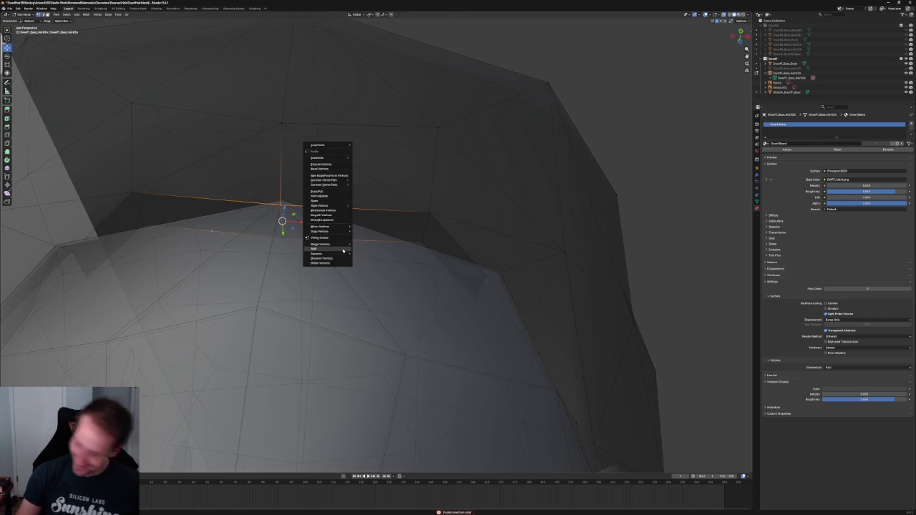
pyautogui.click(335, 185)
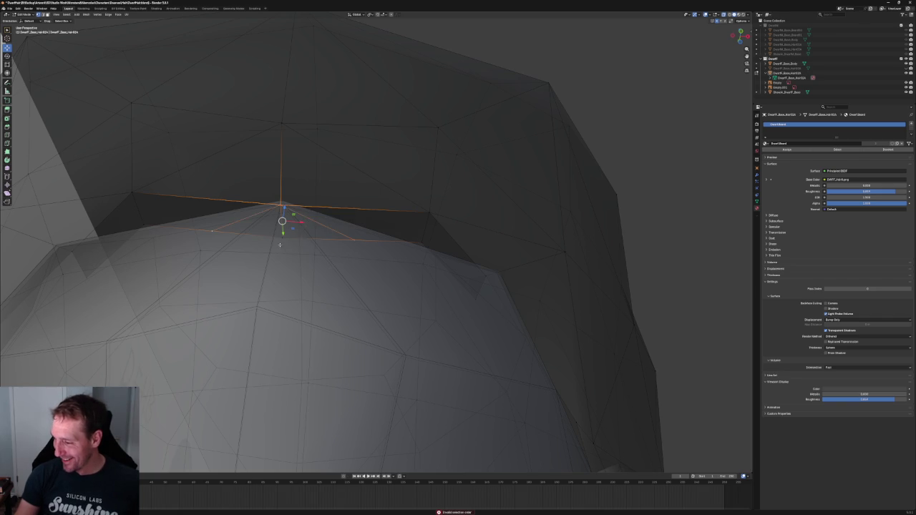
# Select further rim vertices on the right and left sides to connect, then view from the front
pyautogui.moveTo(284, 215)
pyautogui.mouseDown(button='middle')
pyautogui.moveTo(284, 253)
pyautogui.moveTo(320, 242)
pyautogui.mouseUp(button='middle')
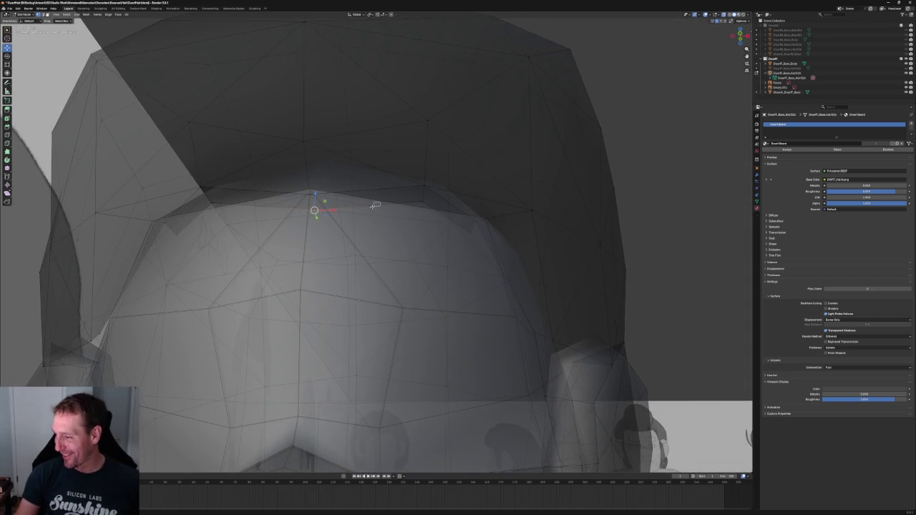
pyautogui.moveTo(378, 203); pyautogui.dragTo(429, 239, button='middle')
pyautogui.keyDown('shift'); pyautogui.click(412, 227); pyautogui.keyUp('shift')
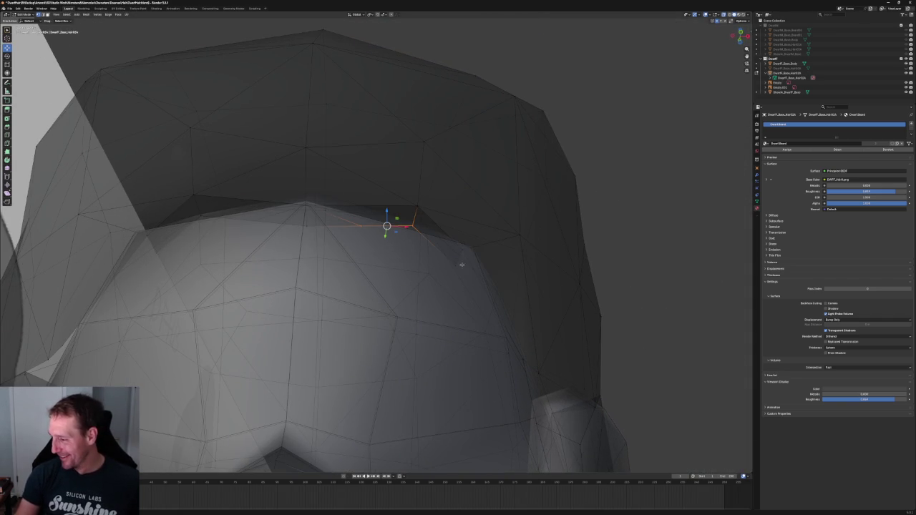
pyautogui.moveTo(457, 267)
pyautogui.mouseDown(button='middle')
pyautogui.moveTo(461, 290)
pyautogui.moveTo(349, 251)
pyautogui.mouseUp(button='middle')
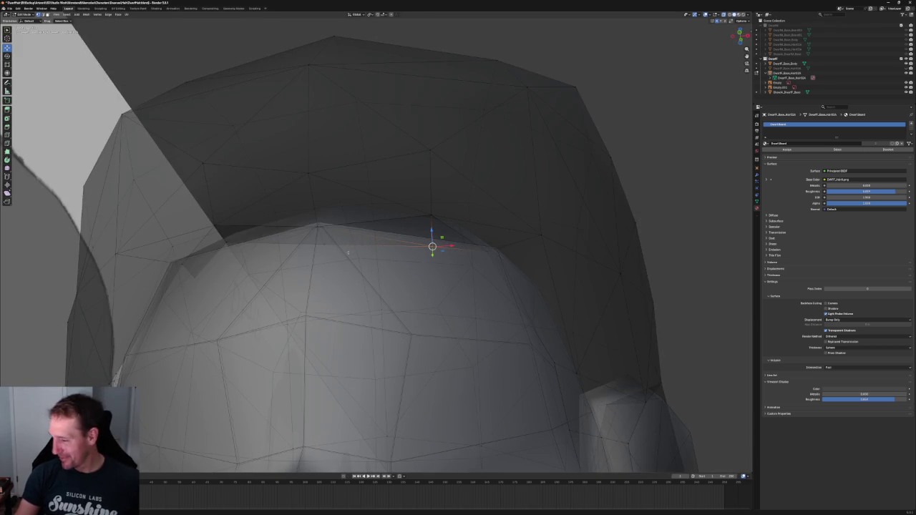
pyautogui.moveTo(275, 262); pyautogui.dragTo(229, 220, button='middle')
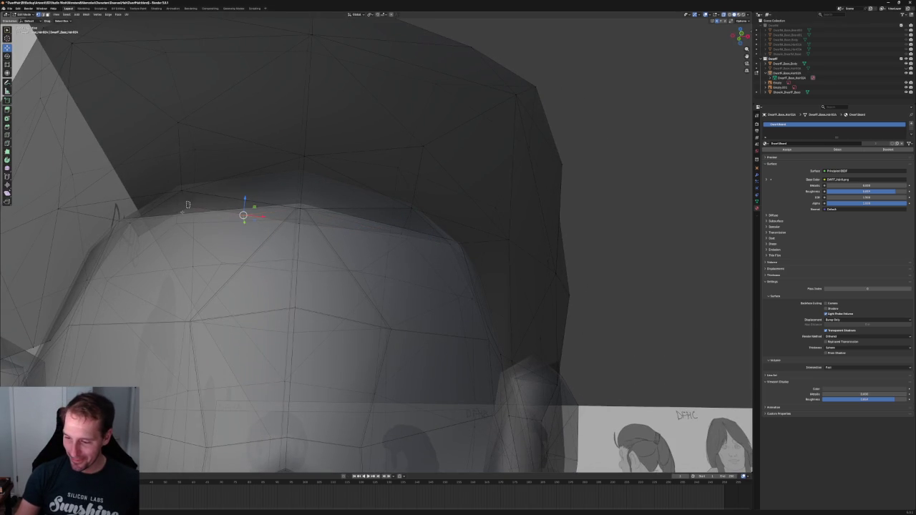
pyautogui.click(189, 212)
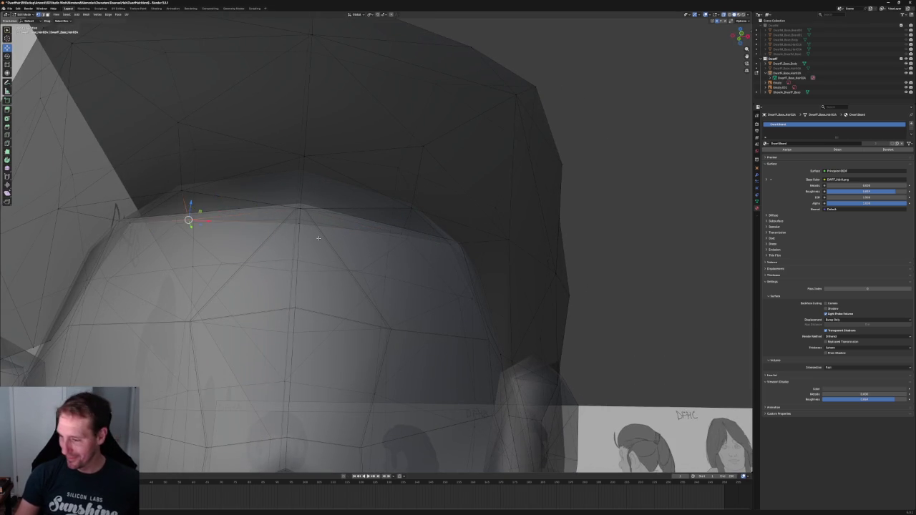
pyautogui.moveTo(316, 233)
pyautogui.mouseDown(button='middle')
pyautogui.moveTo(326, 242)
pyautogui.moveTo(285, 200)
pyautogui.mouseUp(button='middle')
pyautogui.press('g')
pyautogui.press('g')
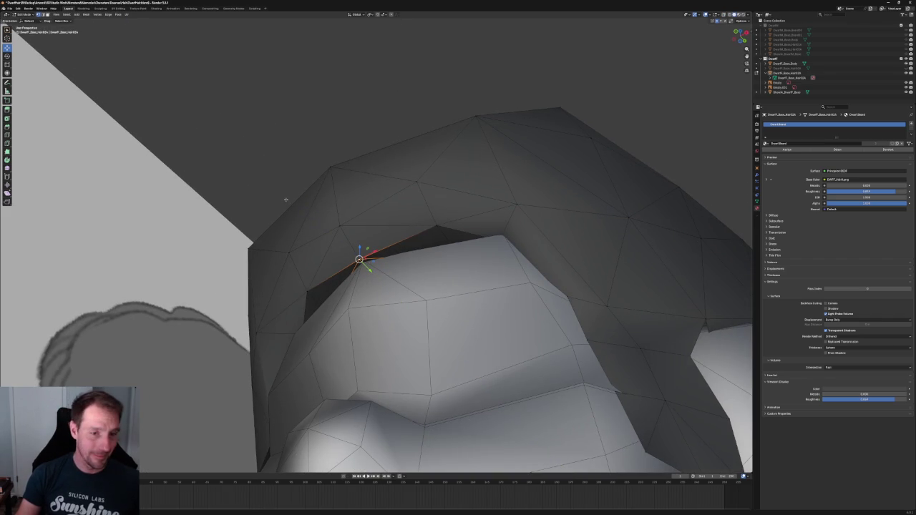
pyautogui.press('KP_1')
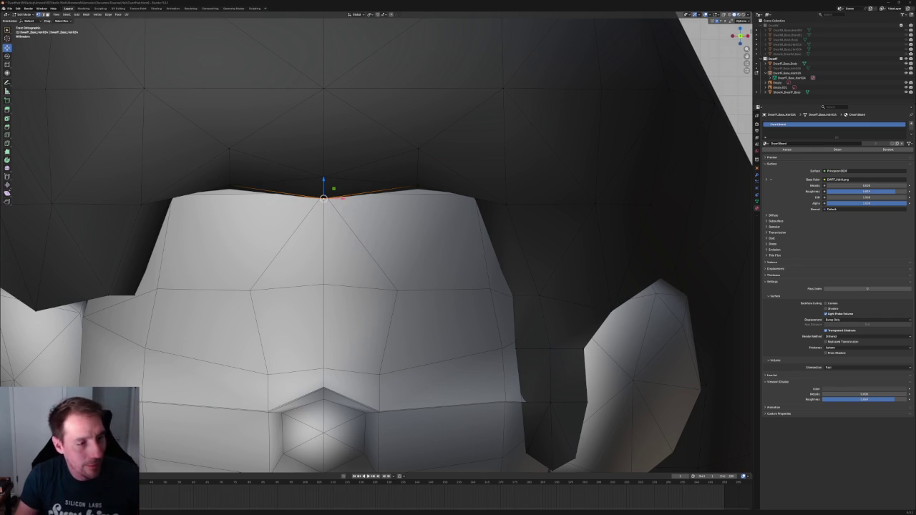
# Save the .blend file to keep the fringe and hairline vertex edits
pyautogui.hotkey('ctrl', 's')
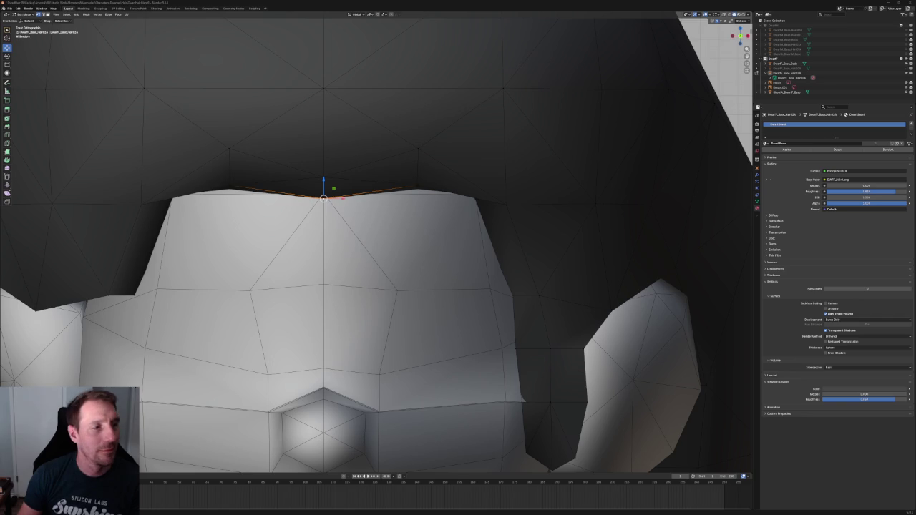
pyautogui.scroll(-1, 476, 202)
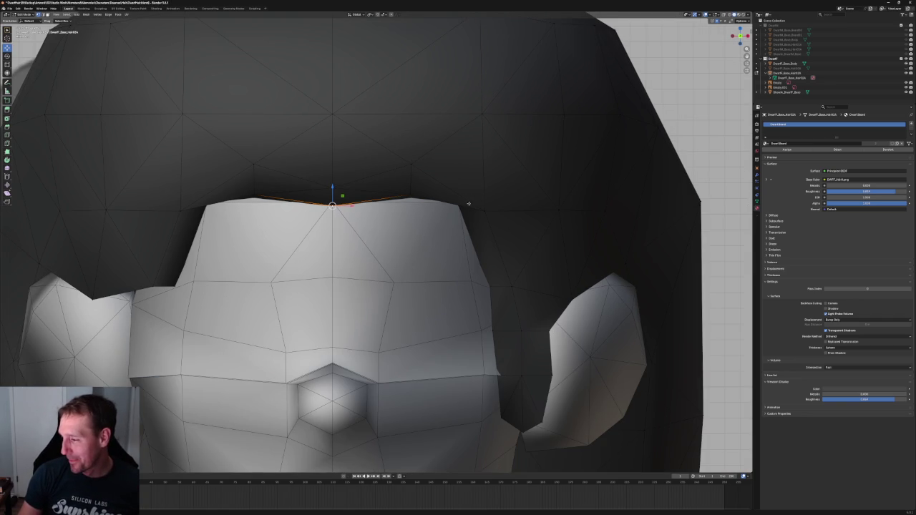
# With X-ray on, shift a hairline vertex along one axis and raise the forehead-edge vertices vertically
pyautogui.hotkey('alt', 'z')
pyautogui.hotkey('alt', 'z')
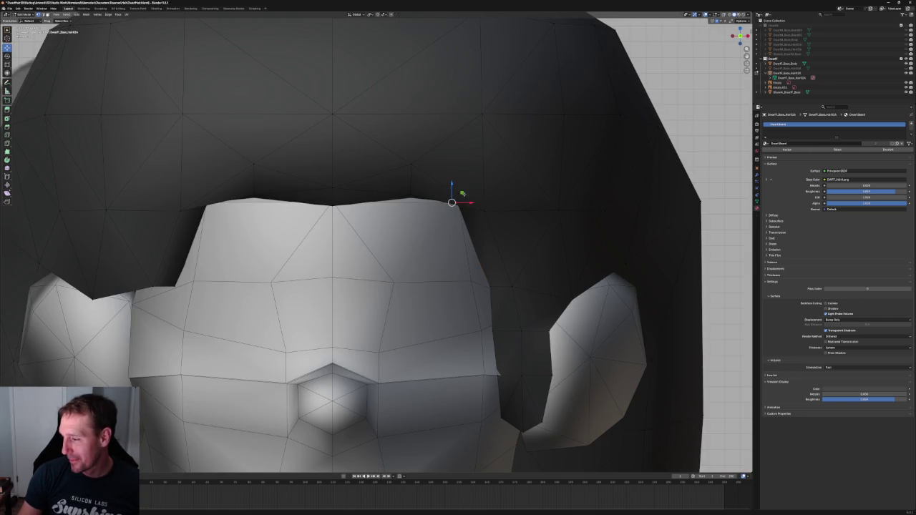
pyautogui.press('g')
pyautogui.hotkey('shift', 'y')
pyautogui.press('Return')
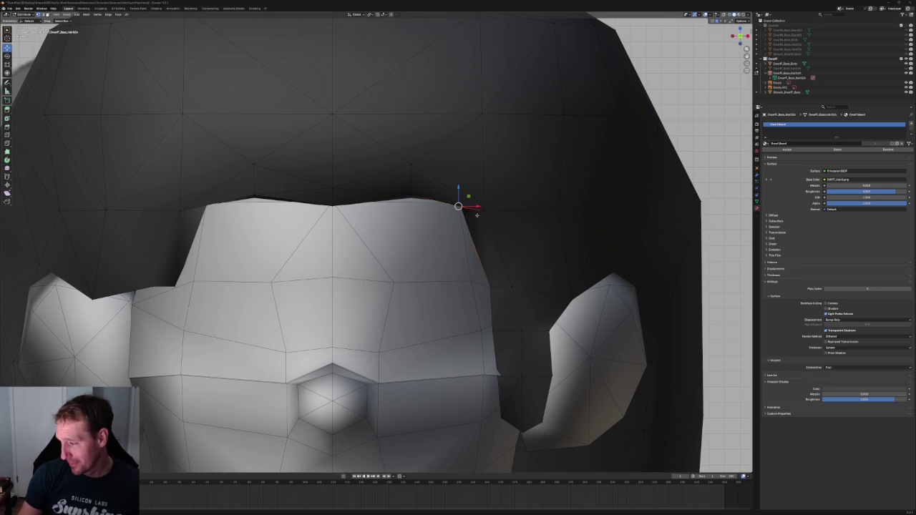
pyautogui.press('g')
pyautogui.press('z')
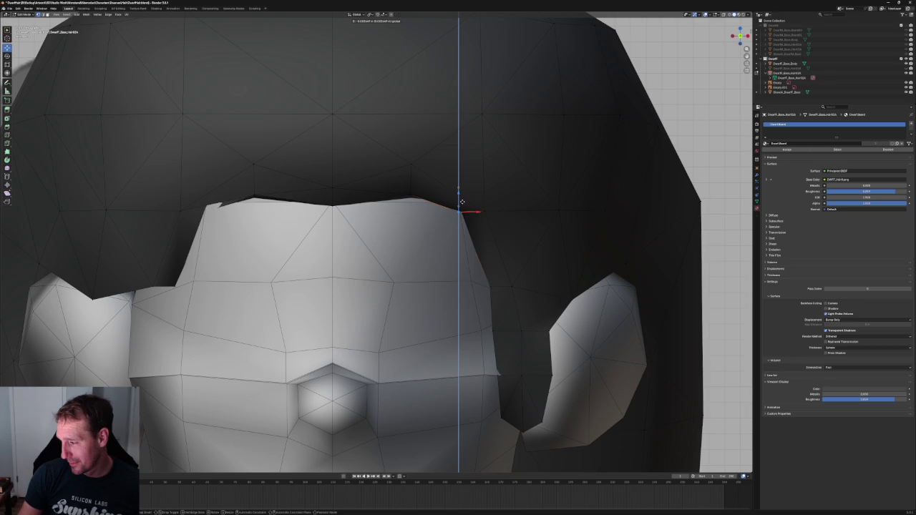
pyautogui.click(463, 200)
pyautogui.click(484, 201)
pyautogui.press('g')
pyautogui.press('z')
pyautogui.click(484, 201)
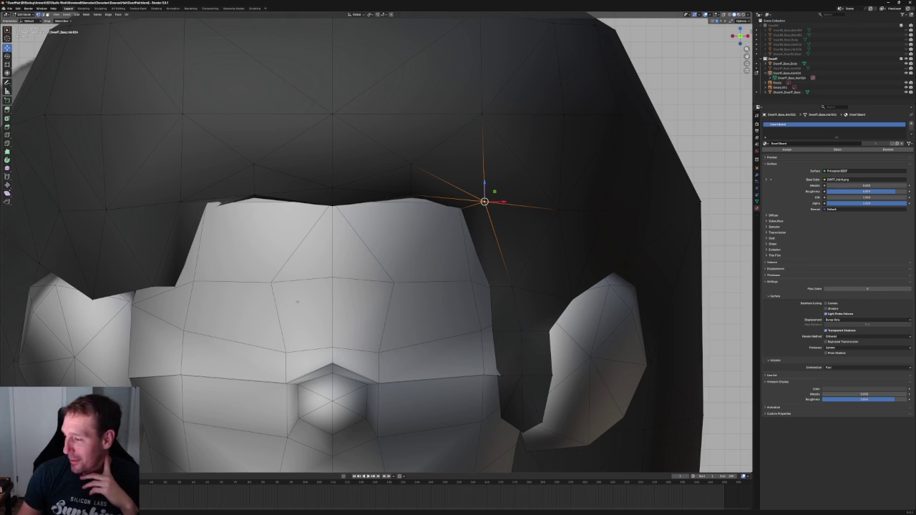
# Select the temple hairline vertex and move it along a locked axis, viewed from below the rim
pyautogui.hotkey('alt', 'z')
pyautogui.click(465, 213)
pyautogui.hotkey('alt', 'z')
pyautogui.moveTo(465, 212); pyautogui.dragTo(472, 317, button='middle')
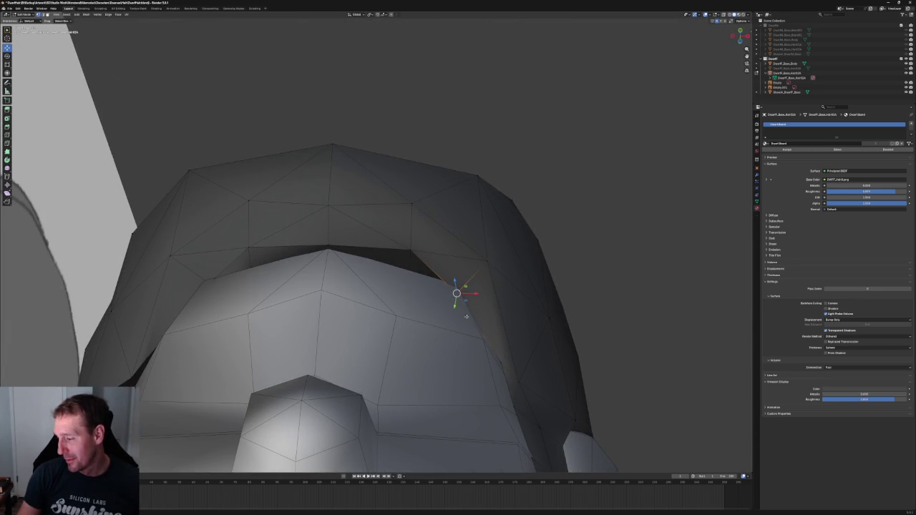
pyautogui.moveTo(465, 287)
pyautogui.mouseDown(button='middle')
pyautogui.moveTo(458, 320)
pyautogui.moveTo(454, 224)
pyautogui.mouseUp(button='middle')
pyautogui.press('g')
pyautogui.hotkey('shift', 'y')
pyautogui.click(464, 311)
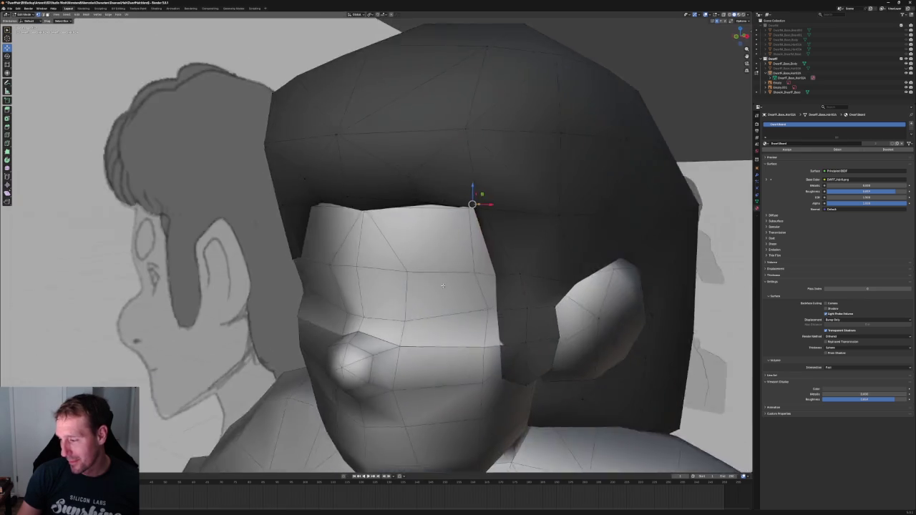
# In front view, raise another hairline vertex vertically, then select two sideburn-edge vertices
pyautogui.scroll(-5, 443, 256)
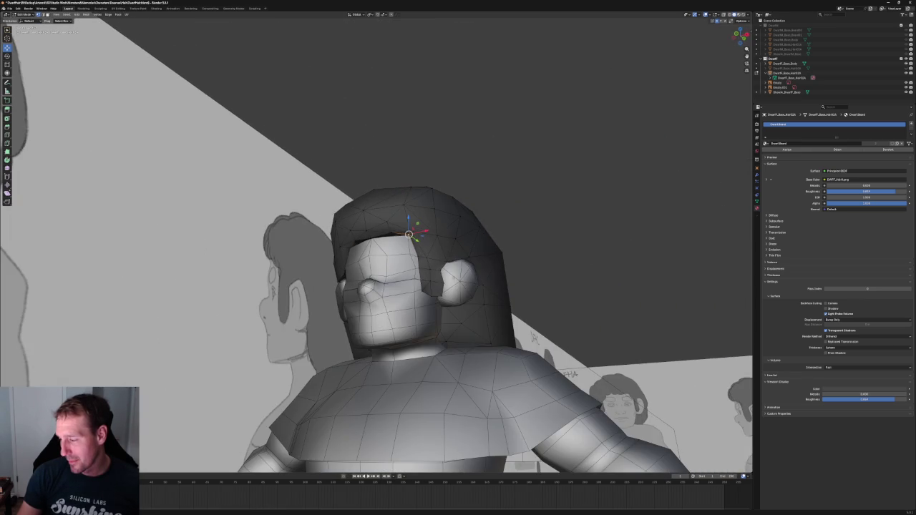
pyautogui.press('KP_1')
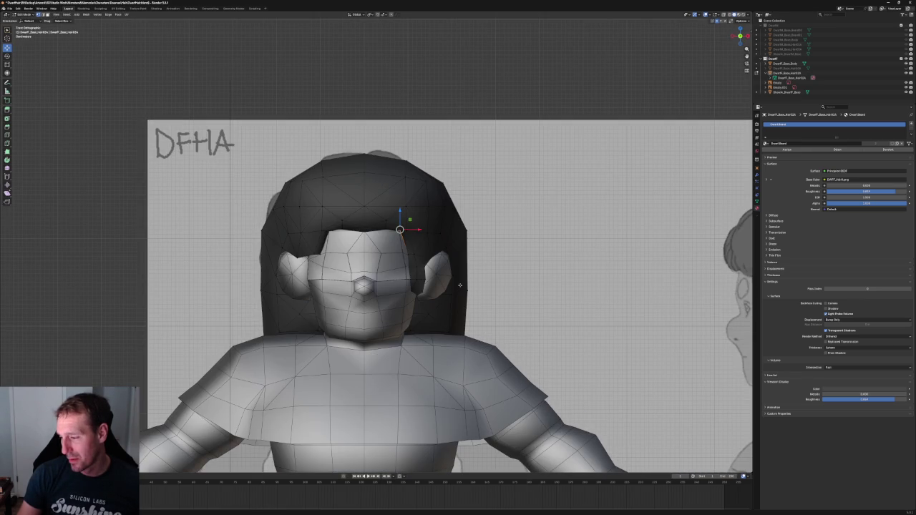
pyautogui.scroll(5, 453, 279)
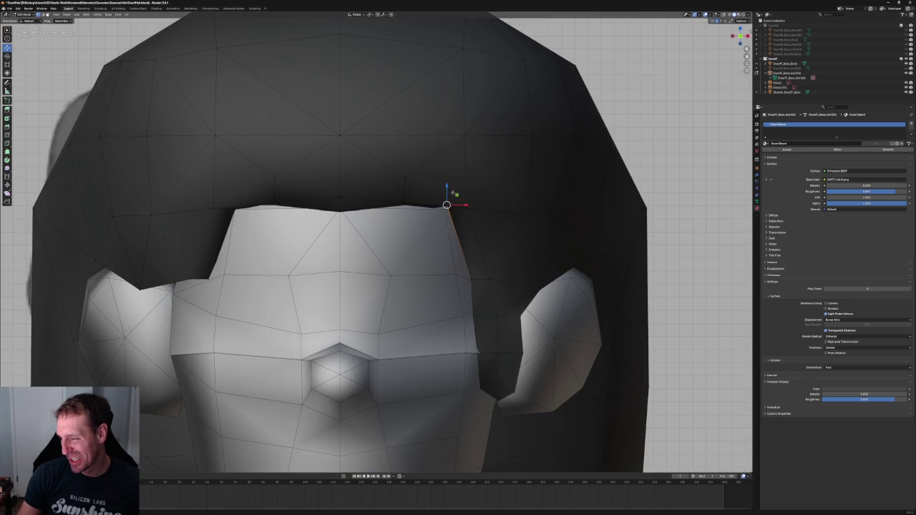
pyautogui.press('g')
pyautogui.press('z')
pyautogui.click(448, 194)
pyautogui.scroll(-3, 447, 194)
pyautogui.moveTo(447, 194); pyautogui.dragTo(487, 276, button='middle')
pyautogui.click(485, 272)
pyautogui.keyDown('shift'); pyautogui.click(459, 213); pyautogui.keyUp('shift')
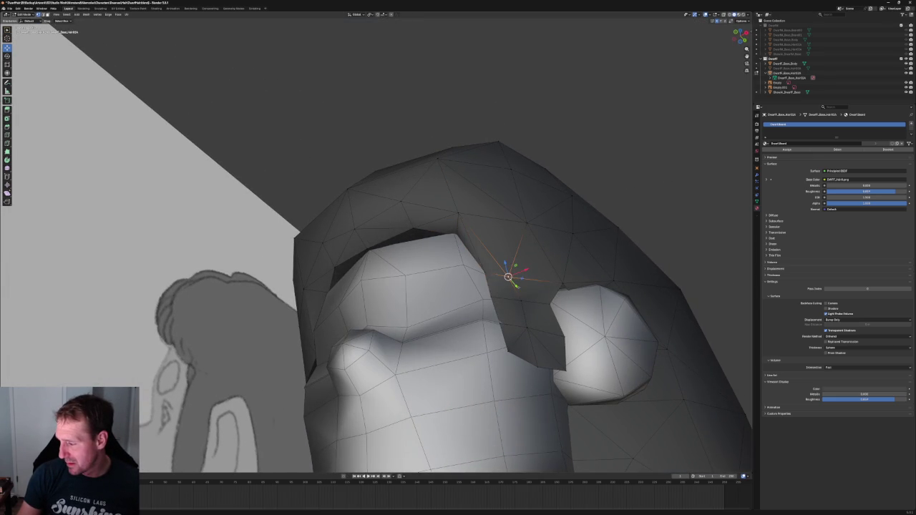
# Move the selected sideburn vertex sideways toward the ear, then slide it in side view
pyautogui.press('KP_1')
pyautogui.scroll(2, 515, 294)
pyautogui.press('g')
pyautogui.press('x')
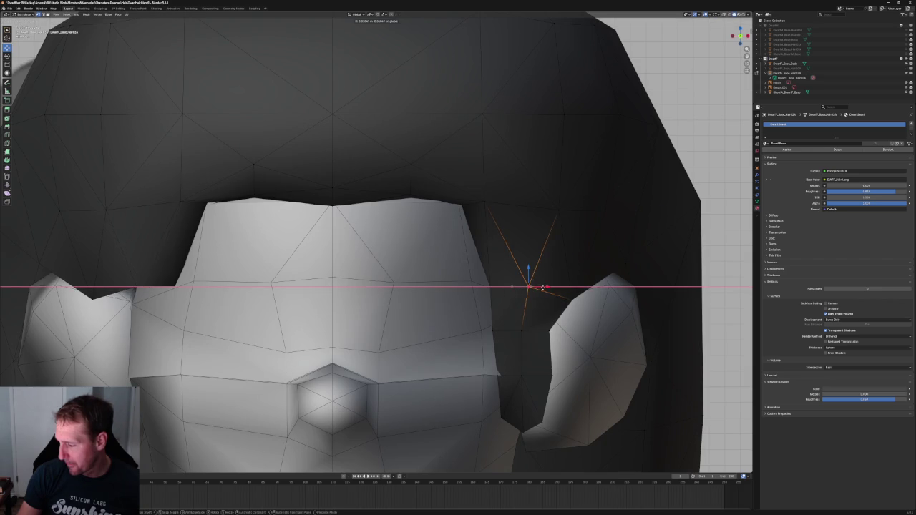
pyautogui.click(546, 290)
pyautogui.press('KP_3')
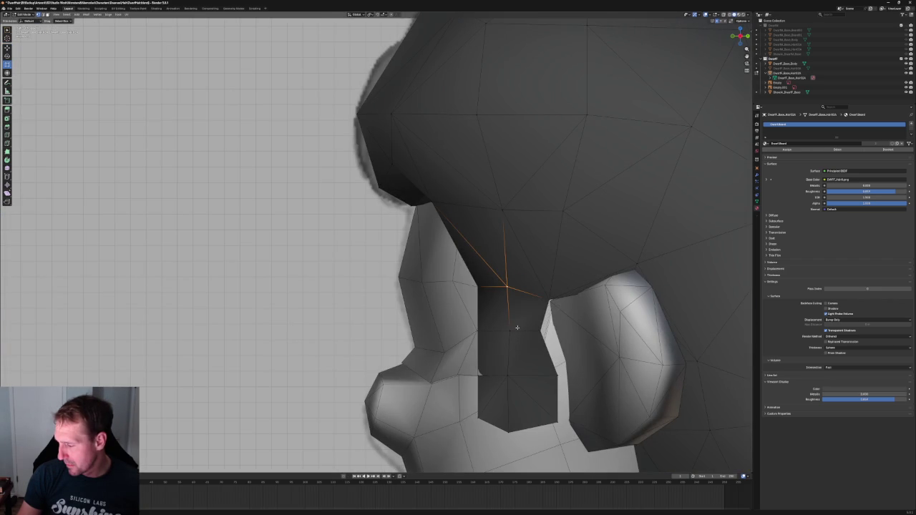
pyautogui.hotkey('shift', 'space')
pyautogui.press('g')
pyautogui.moveTo(519, 287); pyautogui.dragTo(498, 287)
# Slide the sideburn vertices along the front-back axis, including the sideburn's bottom vertex
pyautogui.moveTo(485, 286); pyautogui.dragTo(486, 265, button='middle')
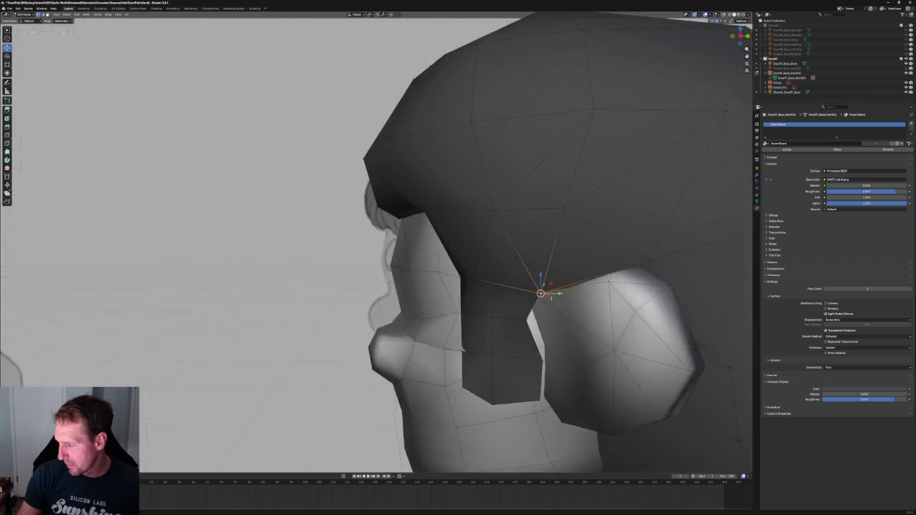
pyautogui.press('KP_1')
pyautogui.press('KP_3')
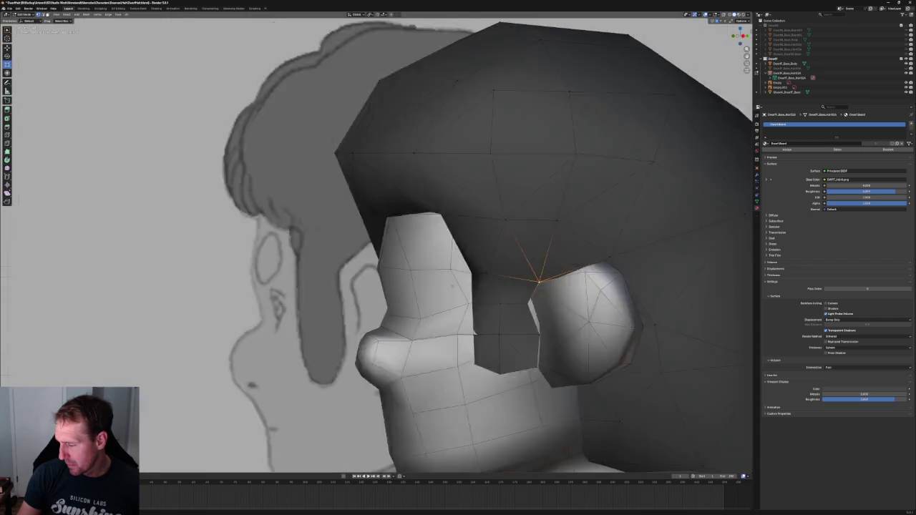
pyautogui.hotkey('shift', 'space')
pyautogui.press('g')
pyautogui.moveTo(467, 304); pyautogui.dragTo(463, 334)
pyautogui.click(470, 332)
pyautogui.click(457, 373)
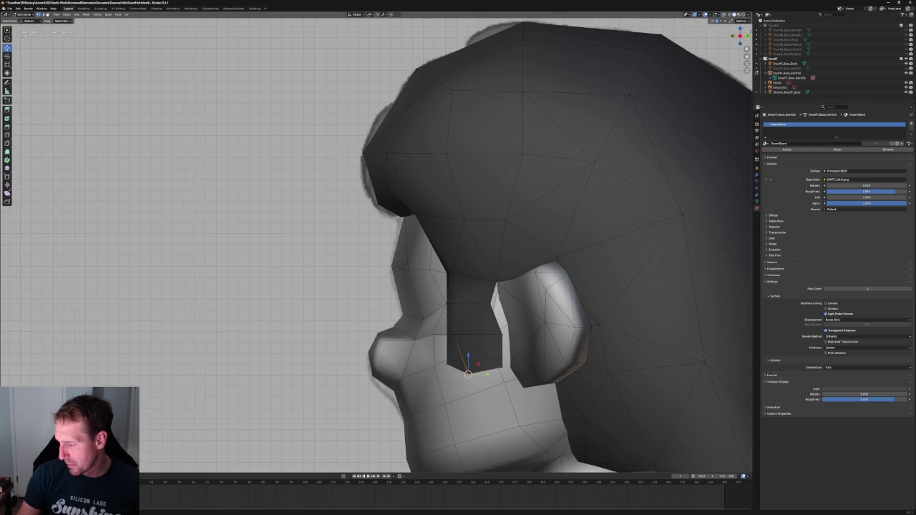
pyautogui.moveTo(472, 372); pyautogui.dragTo(464, 334)
pyautogui.click(463, 335)
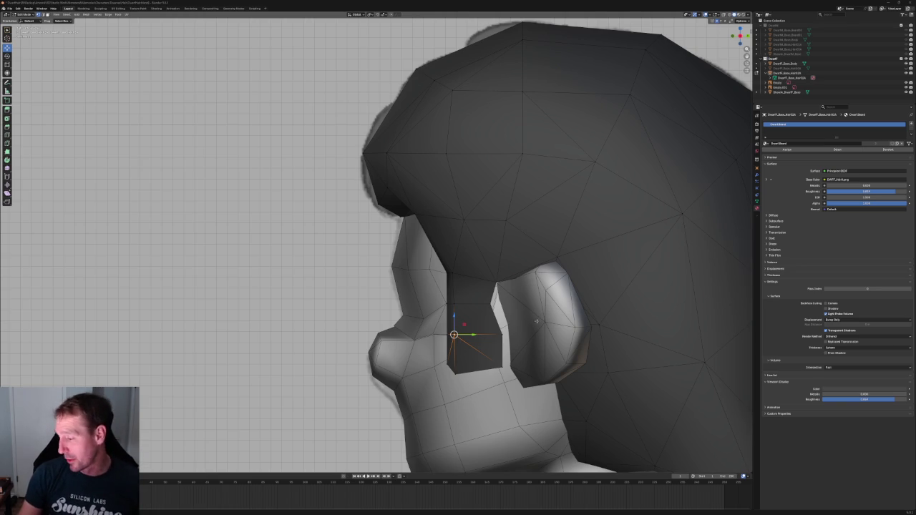
# Raise the hair vertex above the ear and move it up toward the back
pyautogui.scroll(2, 465, 305)
pyautogui.scroll(3, 465, 305)
pyautogui.scroll(2, 480, 299)
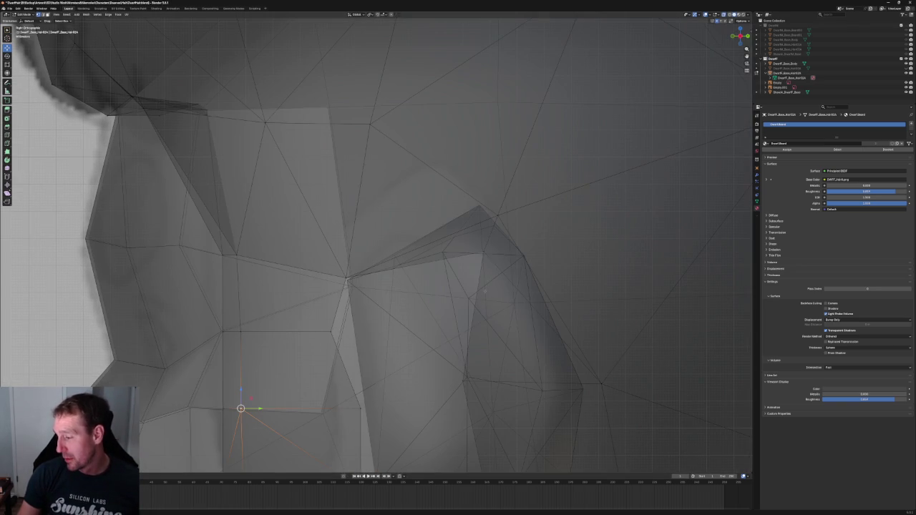
pyautogui.click(489, 253)
pyautogui.moveTo(484, 236); pyautogui.dragTo(483, 230)
pyautogui.scroll(-3, 484, 245)
pyautogui.scroll(3, 483, 245)
pyautogui.scroll(-3, 483, 245)
pyautogui.scroll(3, 483, 246)
pyautogui.moveTo(483, 245)
pyautogui.mouseDown()
pyautogui.moveTo(497, 215)
pyautogui.moveTo(499, 232)
pyautogui.moveTo(515, 229)
pyautogui.mouseUp()
pyautogui.hotkey('alt', 'z')
pyautogui.moveTo(515, 228); pyautogui.dragTo(517, 268, button='middle')
# In X-ray, add a lower vertex and move both along Y, then check the solid hair
pyautogui.hotkey('alt', 'z')
pyautogui.scroll(2, 507, 249)
pyautogui.scroll(3, 456, 243)
pyautogui.keyDown('shift'); pyautogui.click(380, 261); pyautogui.keyUp('shift')
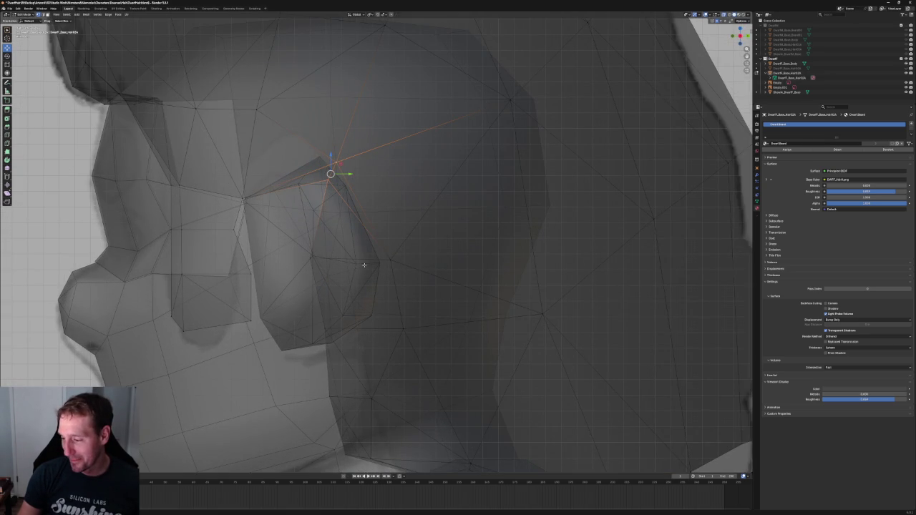
pyautogui.scroll(-3, 317, 256)
pyautogui.press('g')
pyautogui.press('y')
pyautogui.click(351, 257)
pyautogui.moveTo(351, 258)
pyautogui.mouseDown(button='middle')
pyautogui.moveTo(403, 274)
pyautogui.moveTo(356, 264)
pyautogui.moveTo(363, 252)
pyautogui.moveTo(358, 268)
pyautogui.mouseUp(button='middle')
pyautogui.hotkey('alt', 'z')
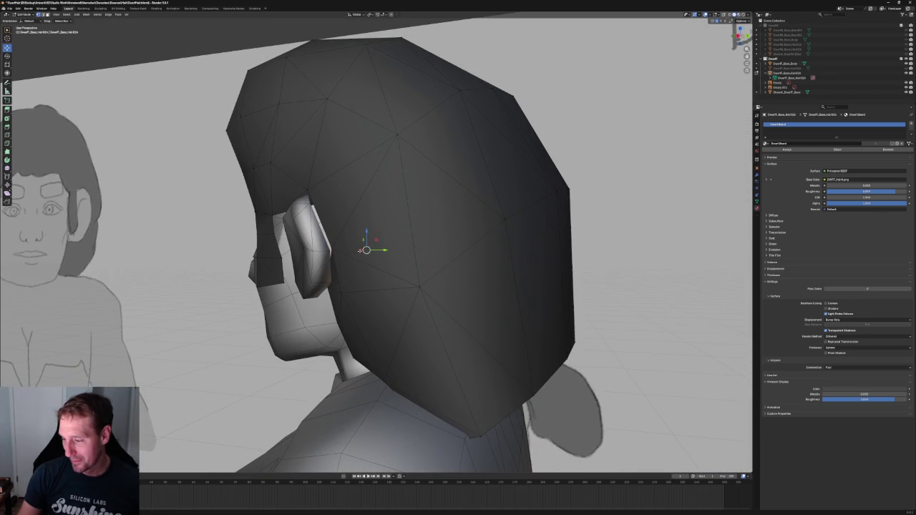
pyautogui.press('g')
pyautogui.press('y')
pyautogui.click(372, 251)
pyautogui.moveTo(344, 229)
pyautogui.mouseDown(button='middle')
pyautogui.moveTo(336, 214)
pyautogui.moveTo(329, 222)
pyautogui.moveTo(349, 224)
pyautogui.moveTo(317, 205)
pyautogui.moveTo(302, 179)
pyautogui.moveTo(377, 267)
pyautogui.mouseUp(button='middle')
# Move a hair vertex by the ear along Y and then X, and check in right side view
pyautogui.click(337, 198)
pyautogui.hotkey('alt', 'z')
pyautogui.press('g')
pyautogui.press('y')
pyautogui.click(348, 224)
pyautogui.hotkey('alt', 'z')
pyautogui.press('g')
pyautogui.press('x')
pyautogui.click(302, 179)
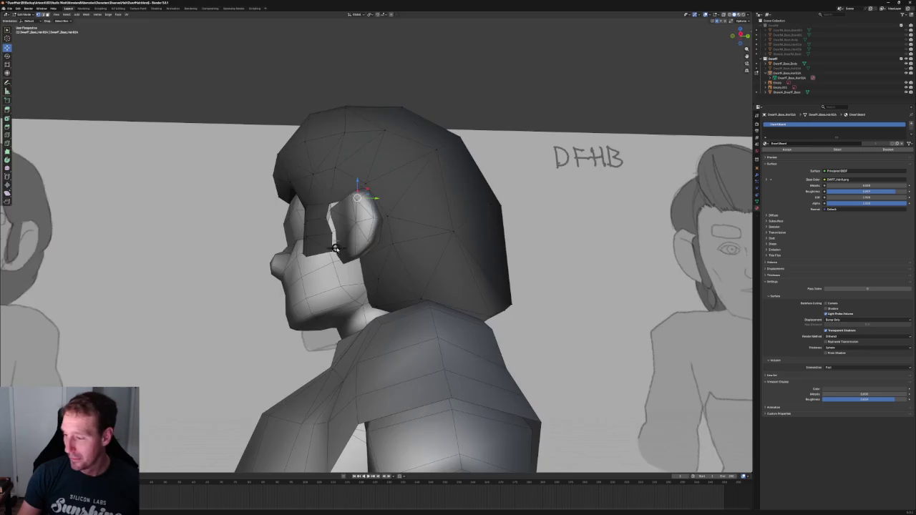
pyautogui.press('KP_3')
pyautogui.scroll(3, 378, 266)
pyautogui.hotkey('alt', 'z')
pyautogui.scroll(4, 408, 264)
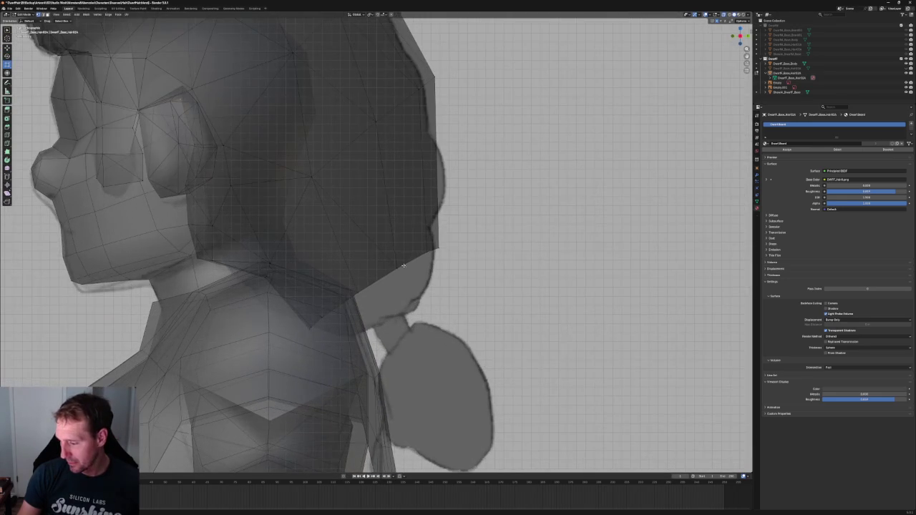
# Select a vertex on the hair's lower back edge and move it within the Y/Z plane
pyautogui.click(397, 268)
pyautogui.hotkey('shift', 'space')
pyautogui.press('g')
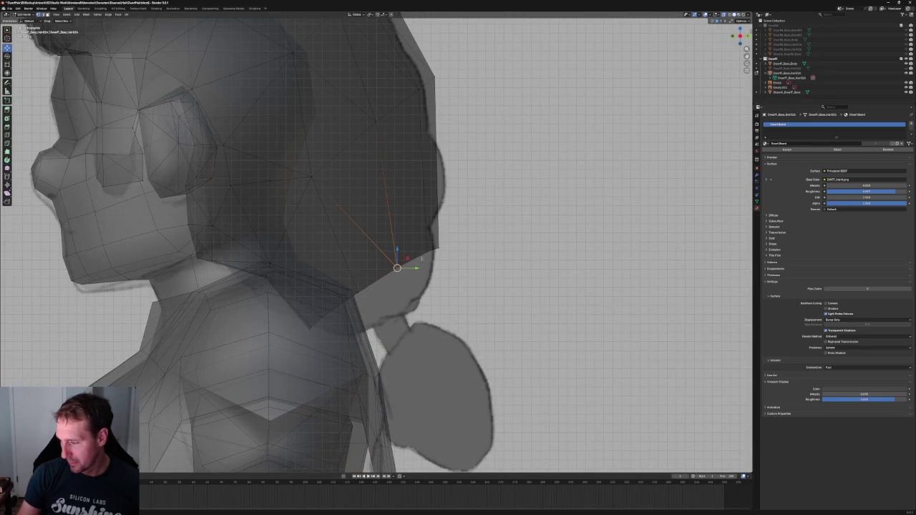
pyautogui.hotkey('alt', 'z')
pyautogui.scroll(-5, 426, 251)
pyautogui.moveTo(426, 251); pyautogui.dragTo(374, 244, button='middle')
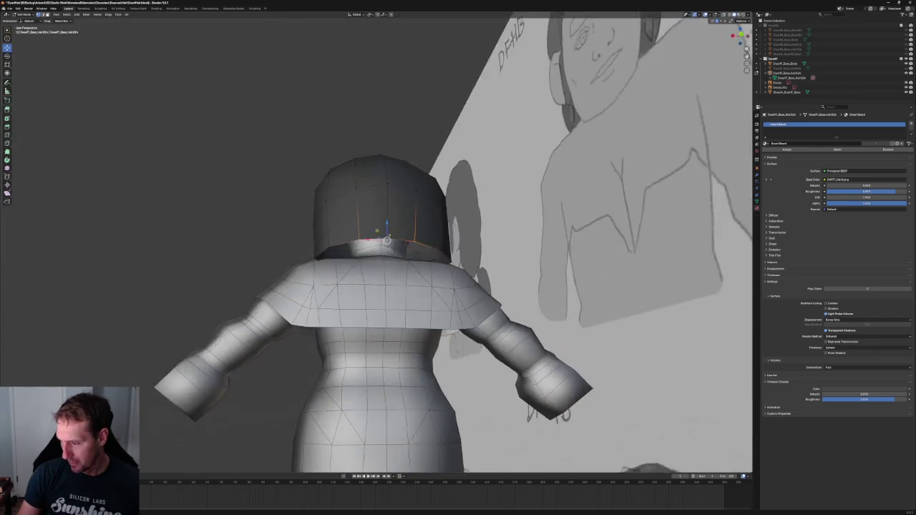
pyautogui.scroll(2, 374, 245)
pyautogui.press('g')
pyautogui.press('x')
pyautogui.press('x')
pyautogui.press('x')
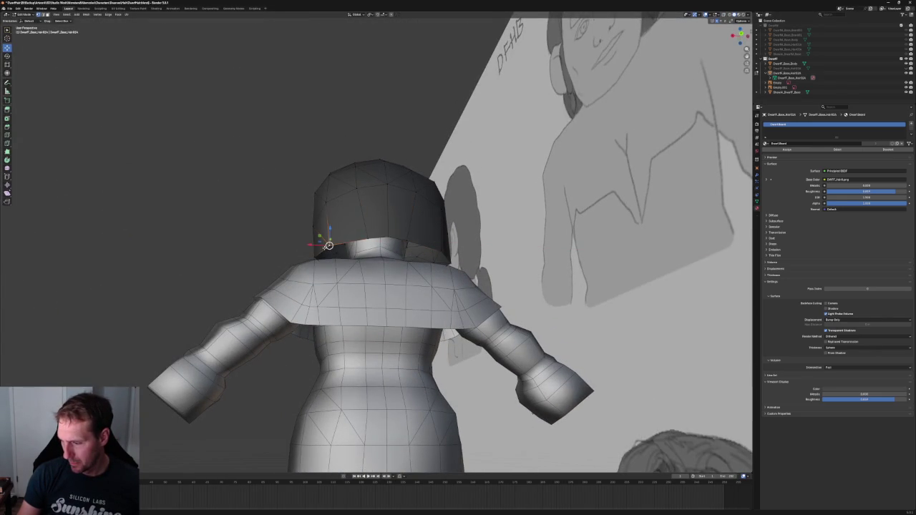
pyautogui.press('x')
pyautogui.moveTo(334, 241); pyautogui.dragTo(387, 247, button='middle')
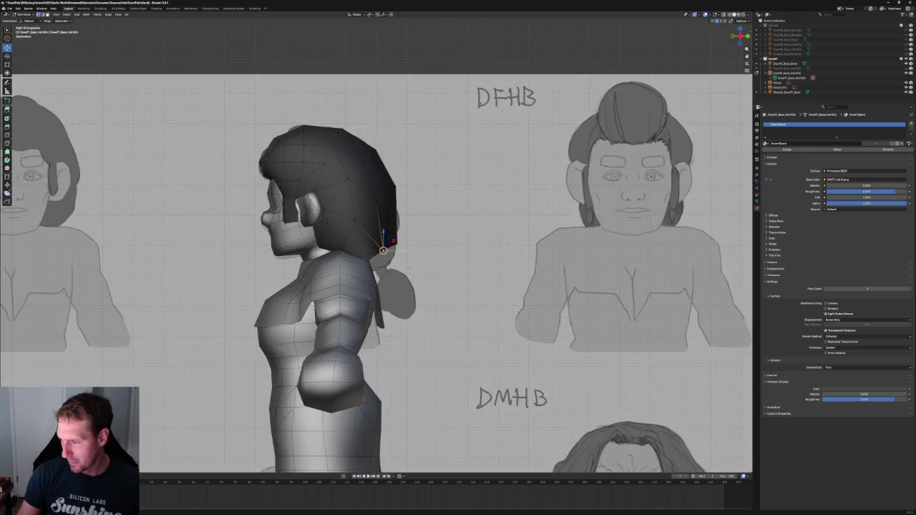
pyautogui.scroll(4, 401, 250)
pyautogui.hotkey('shift', 'x')
pyautogui.click(417, 248)
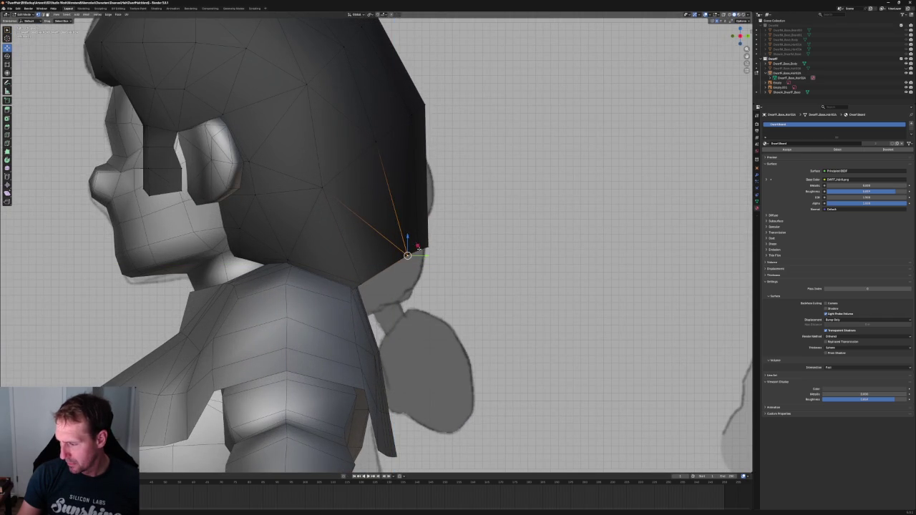
# Nudge the back hair tip vertex backward and down, using proportional falloff for the tip
pyautogui.press('g')
pyautogui.press('y')
pyautogui.click(431, 244)
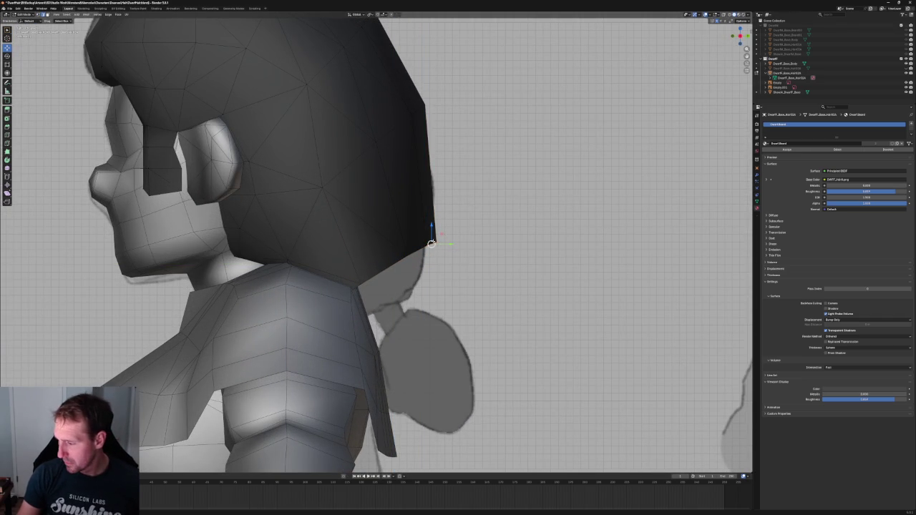
pyautogui.press('g')
pyautogui.click(435, 272)
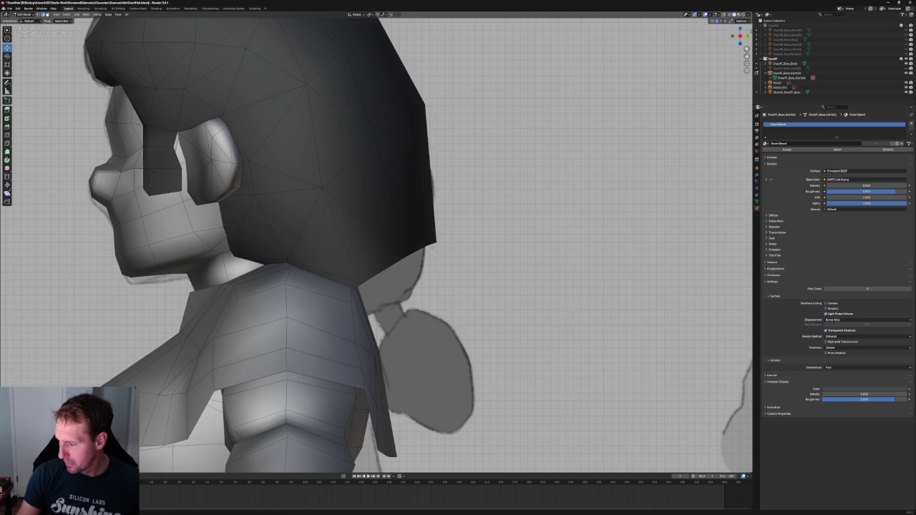
pyautogui.press('g')
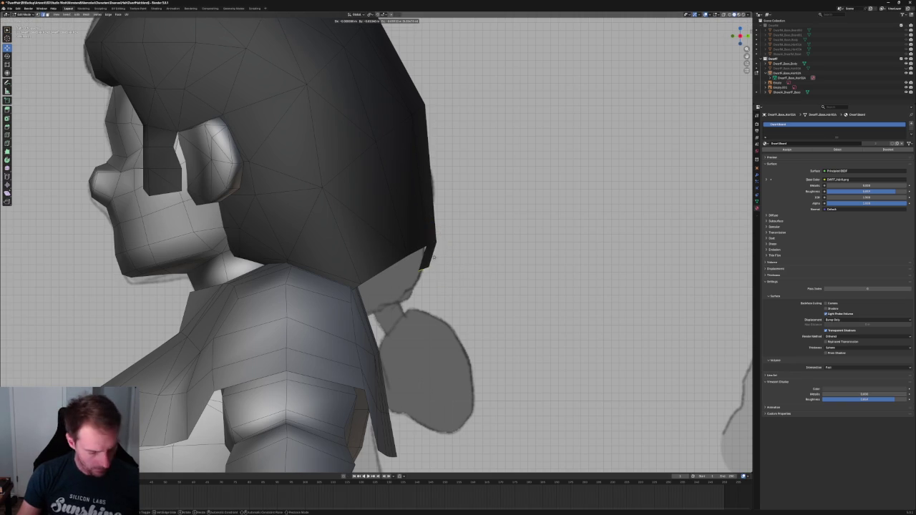
pyautogui.click(429, 276)
pyautogui.press('g')
pyautogui.click(411, 284)
pyautogui.press('g')
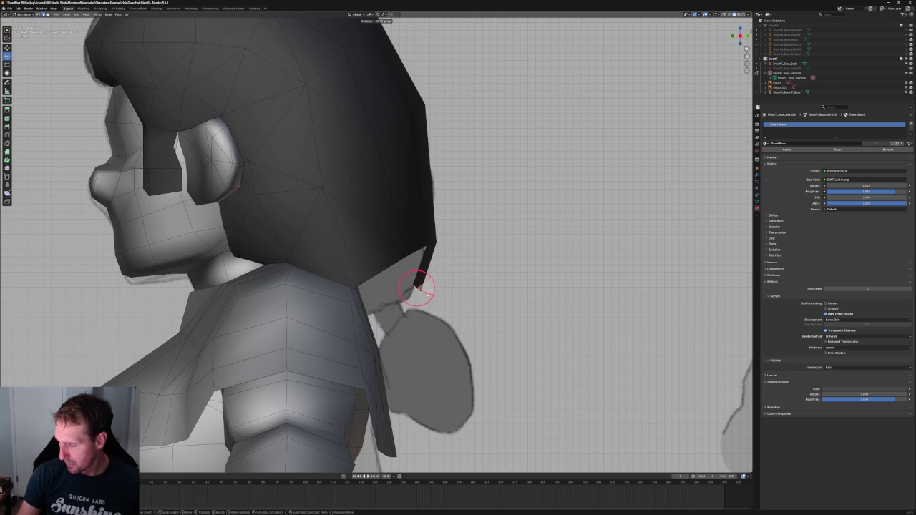
pyautogui.click(419, 288)
pyautogui.scroll(-3, 419, 286)
pyautogui.scroll(4, 393, 271)
pyautogui.press('g')
pyautogui.click(386, 273)
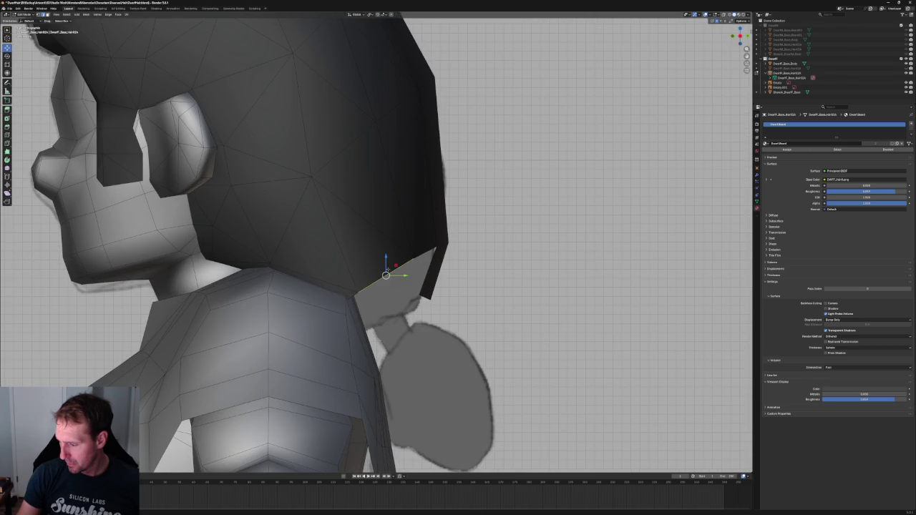
# Move the hair tip in the Y/Z plane, box-select and shift the tip edge, then save
pyautogui.press('g')
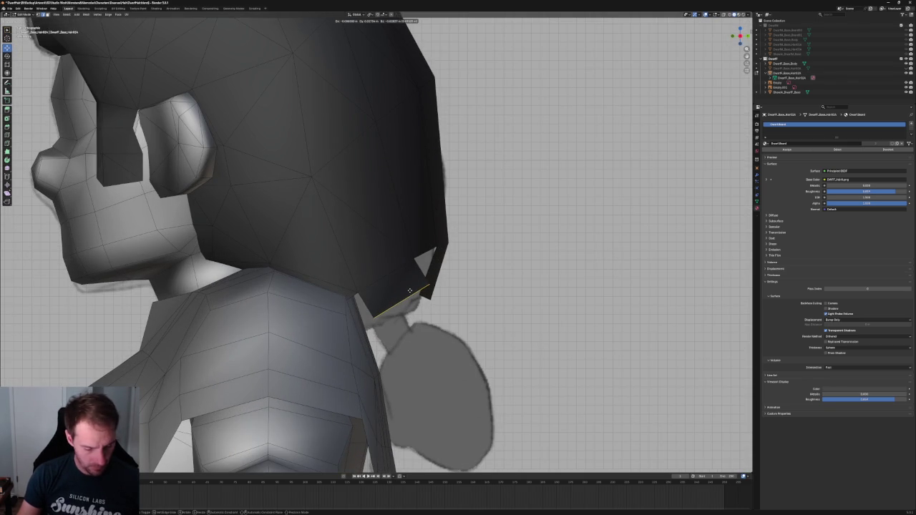
pyautogui.press('y')
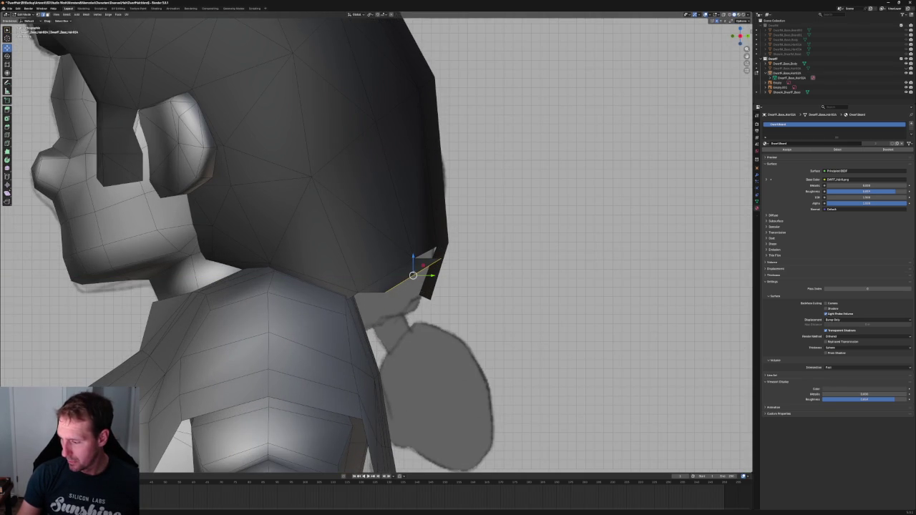
pyautogui.hotkey('shift', 'x')
pyautogui.click(414, 301)
pyautogui.moveTo(428, 298); pyautogui.dragTo(373, 331)
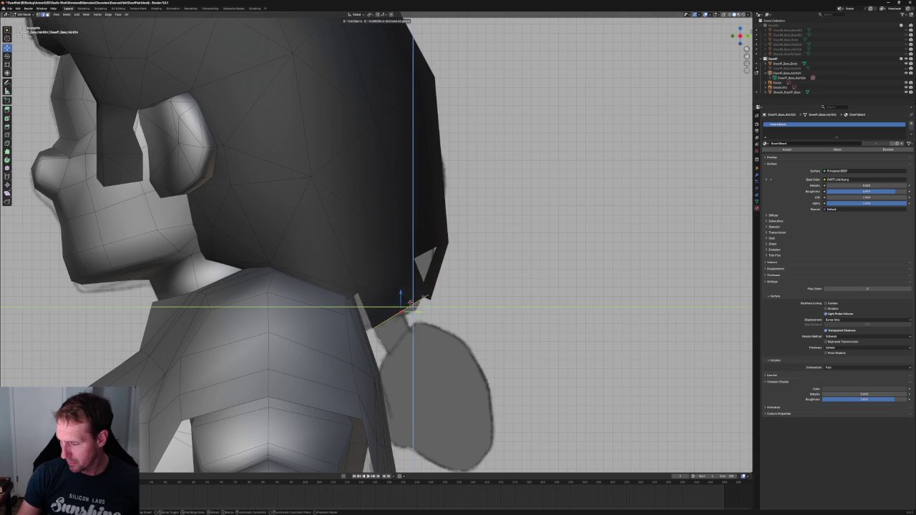
pyautogui.keyDown('shift'); pyautogui.rightClick(400, 315); pyautogui.keyUp('shift')
pyautogui.press('r')
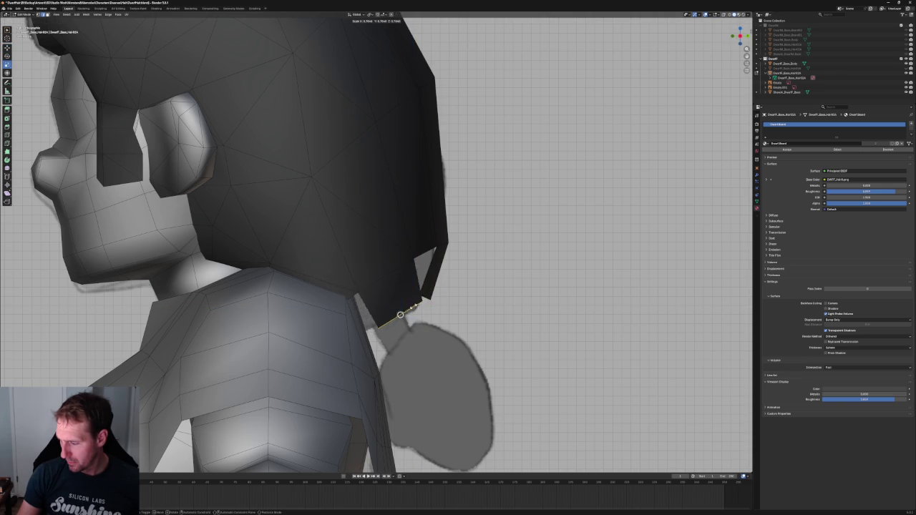
pyautogui.press('Escape')
pyautogui.press('g')
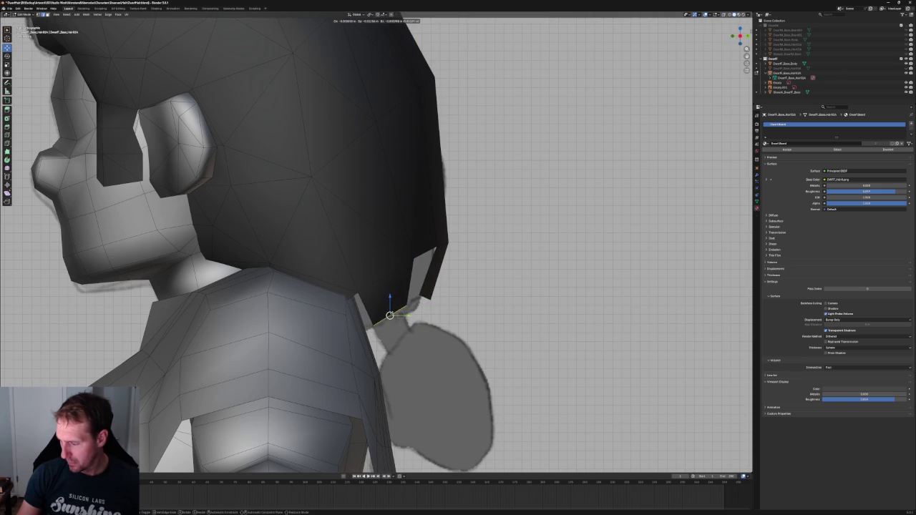
pyautogui.click(406, 310)
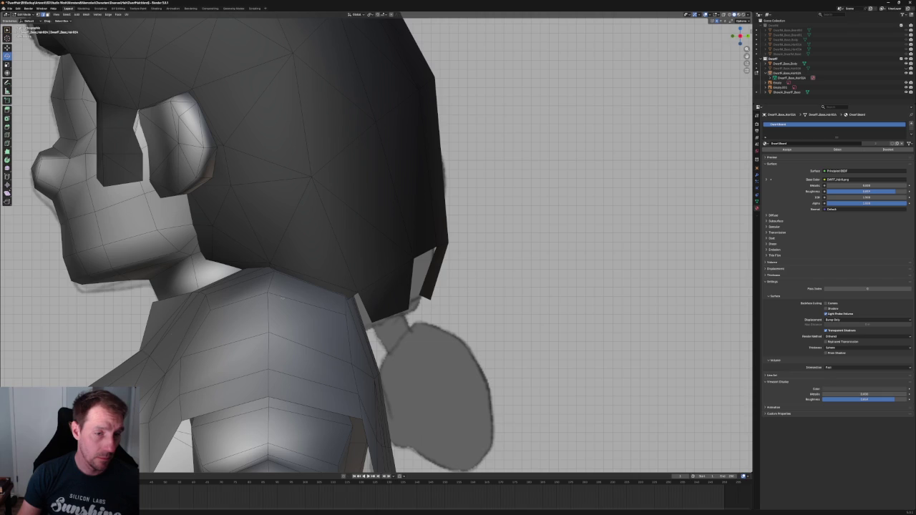
pyautogui.hotkey('ctrl', 's')
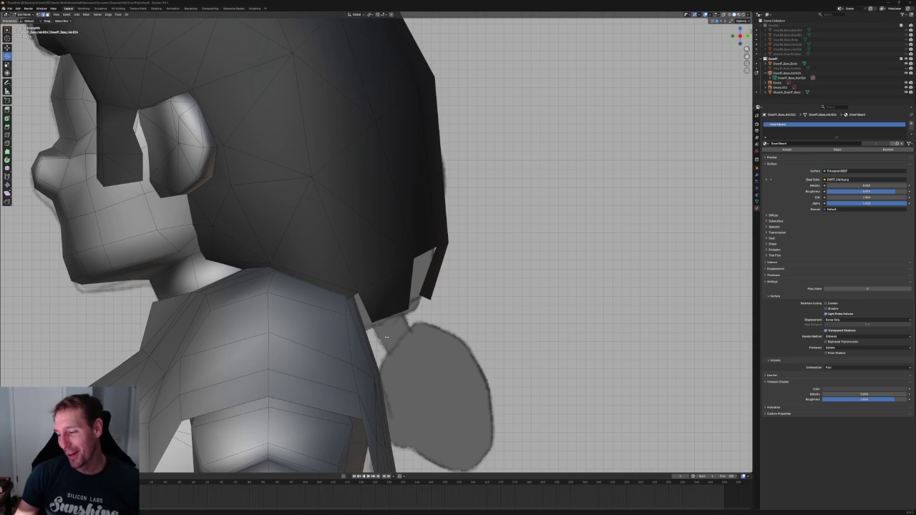
# In the back orthographic view, slide the left flap's lower corner inward along X
pyautogui.scroll(2, 370, 308)
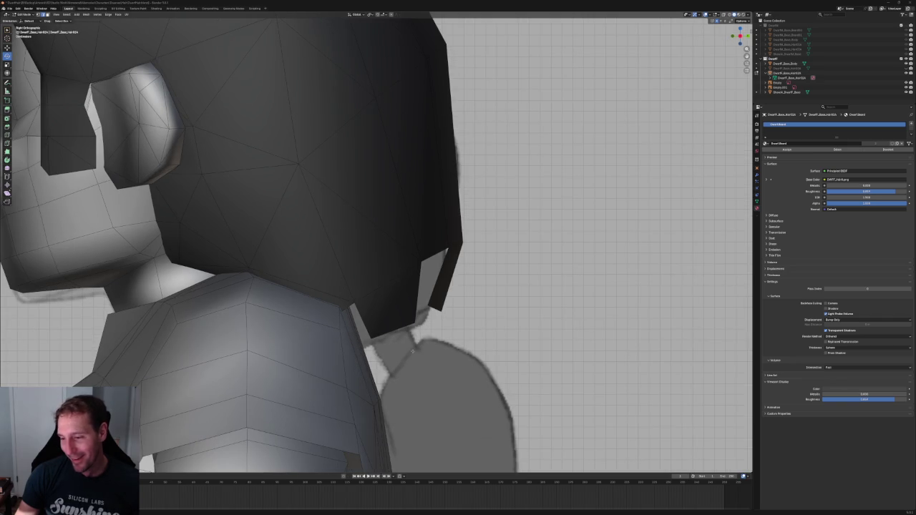
pyautogui.hotkey('alt', 'z')
pyautogui.scroll(-3, 324, 323)
pyautogui.moveTo(302, 337)
pyautogui.mouseDown(button='middle')
pyautogui.moveTo(333, 296)
pyautogui.moveTo(387, 266)
pyautogui.moveTo(378, 292)
pyautogui.moveTo(310, 303)
pyautogui.moveTo(317, 286)
pyautogui.mouseUp(button='middle')
pyautogui.moveTo(279, 350); pyautogui.dragTo(285, 333, button='middle')
pyautogui.hotkey('alt', 'z')
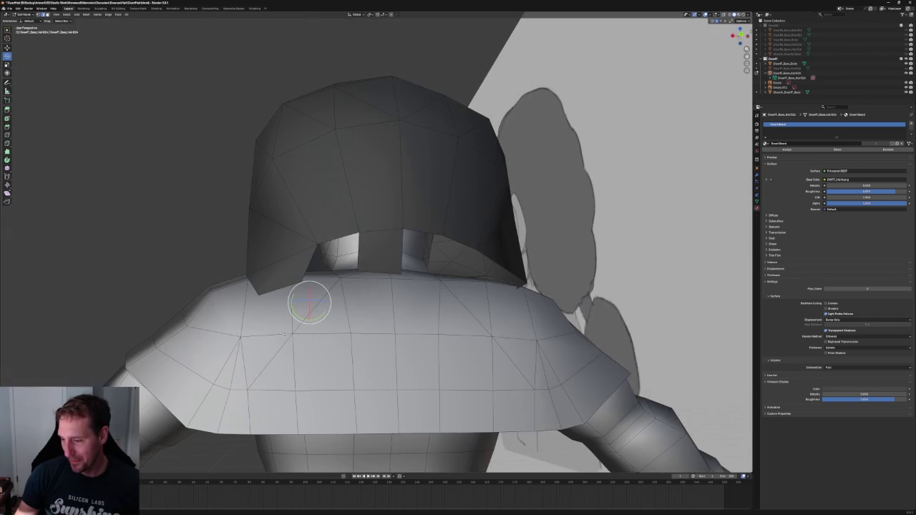
pyautogui.keyDown('shift'); pyautogui.rightClick(301, 282); pyautogui.keyUp('shift')
pyautogui.press('`')
pyautogui.click(353, 260)
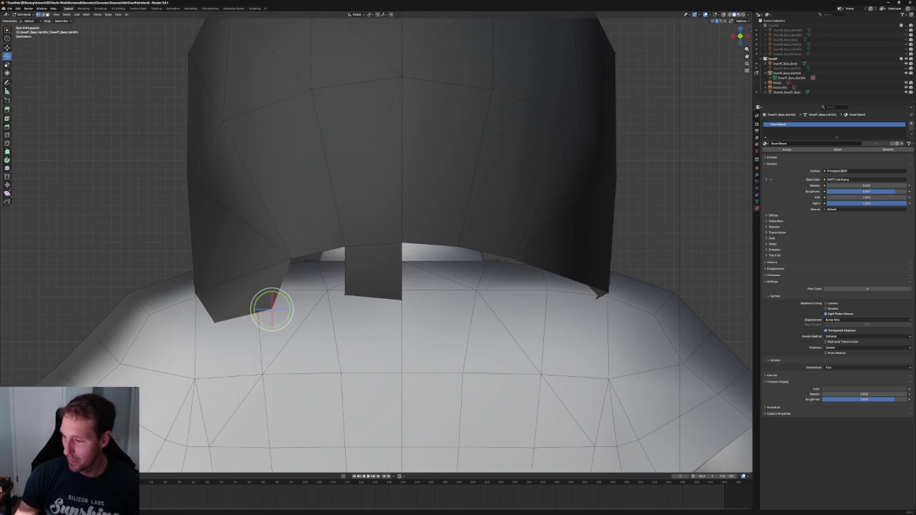
pyautogui.press('g')
pyautogui.press('x')
pyautogui.click(311, 309)
# Shift the middle flap's corner and the bottom flap vertex along X
pyautogui.click(345, 294)
pyautogui.press('g')
pyautogui.press('x')
pyautogui.click(360, 295)
pyautogui.click(302, 307)
pyautogui.click(215, 323)
pyautogui.press('g')
pyautogui.press('x')
pyautogui.click(268, 320)
# Move the flap's upper-left corner and a left-side head vertex along X
pyautogui.click(195, 293)
pyautogui.press('g')
pyautogui.press('x')
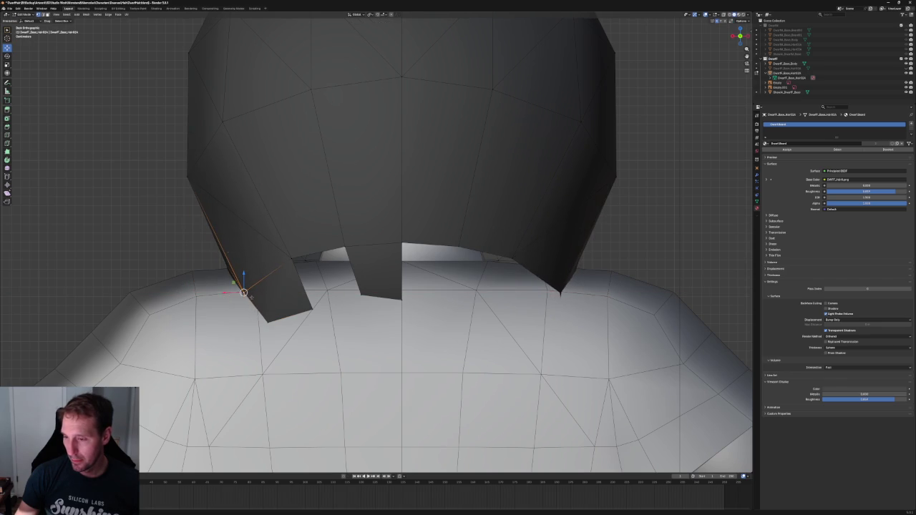
pyautogui.click(240, 290)
pyautogui.scroll(-3, 262, 207)
pyautogui.keyDown('shift'); pyautogui.moveTo(353, 160); pyautogui.dragTo(307, 213, button='middle'); pyautogui.keyUp('shift')
pyautogui.click(249, 228)
pyautogui.press('g')
pyautogui.press('x')
pyautogui.click(246, 225)
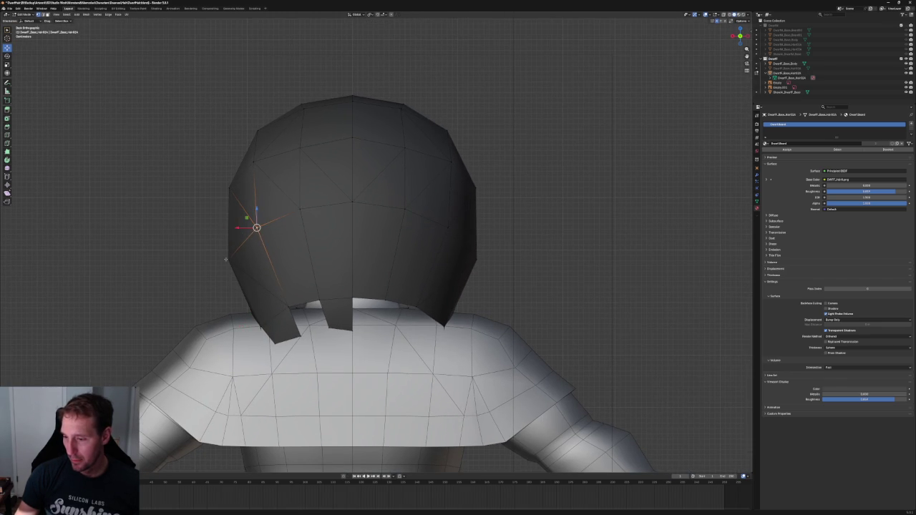
# Try moving a lower left-side hair vertex along X, then undo it
pyautogui.click(228, 259)
pyautogui.hotkey('alt', 'z')
pyautogui.press('g')
pyautogui.press('x')
pyautogui.click(258, 272)
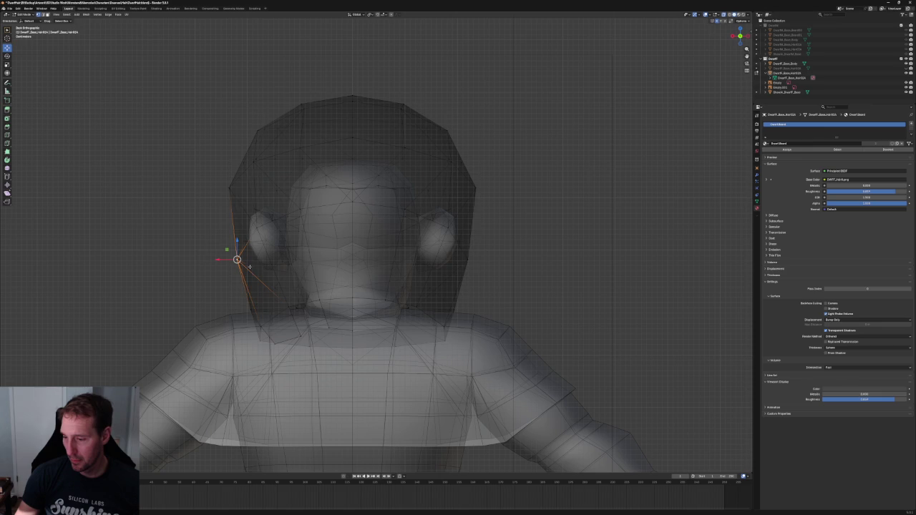
pyautogui.hotkey('ctrl', 'z')
pyautogui.hotkey('alt', 'z')
# Select the whole linked back hair tab and shift it slightly along X
pyautogui.click(262, 329)
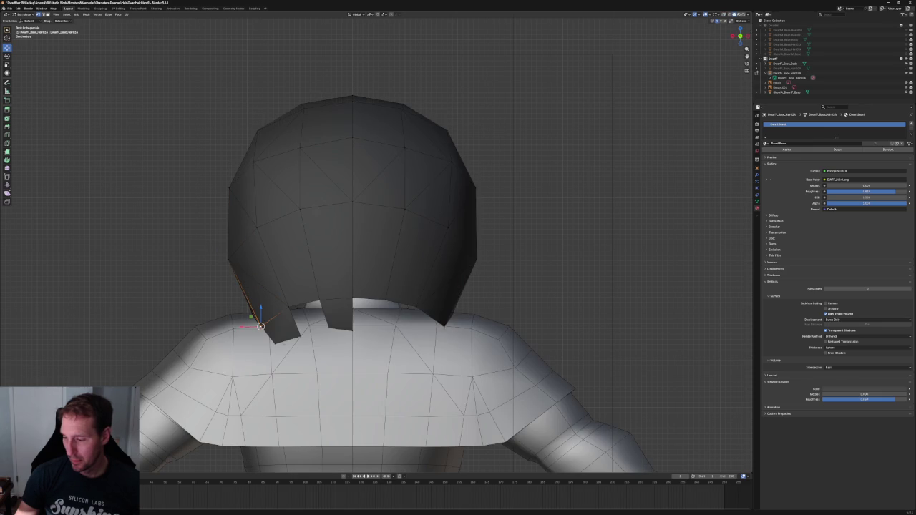
pyautogui.hotkey('ctrl', 'l')
pyautogui.press('g')
pyautogui.press('x')
pyautogui.click(270, 328)
pyautogui.click(352, 347)
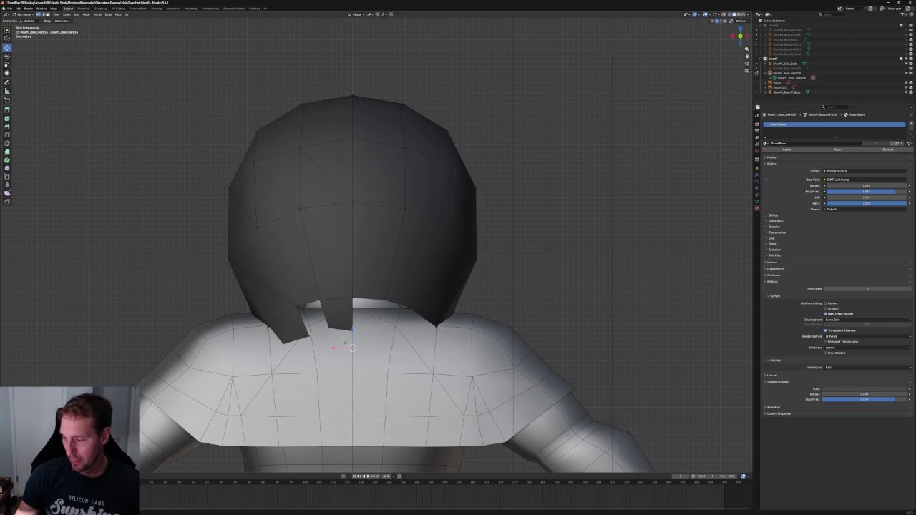
pyautogui.moveTo(343, 336)
pyautogui.mouseDown(button='middle')
pyautogui.moveTo(406, 315)
pyautogui.moveTo(323, 217)
pyautogui.mouseUp(button='middle')
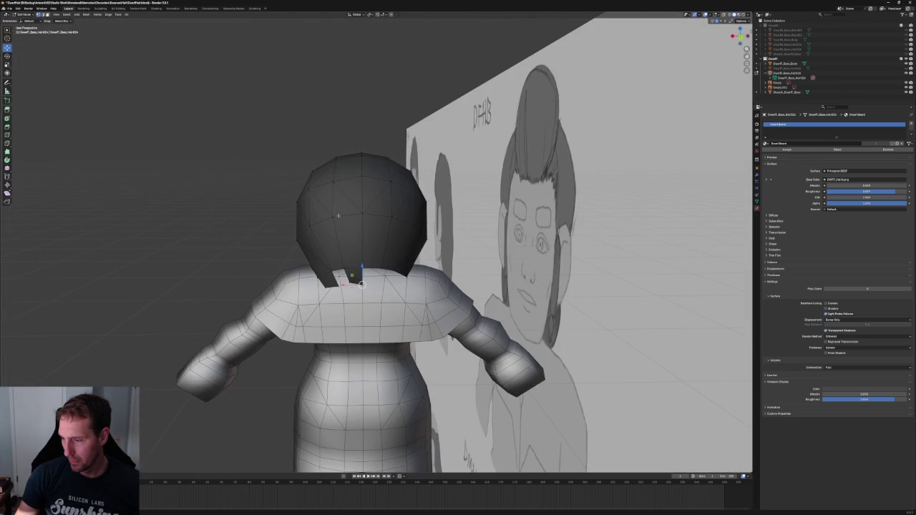
# Pull the vertices on the hair's left edge along X
pyautogui.moveTo(323, 217); pyautogui.dragTo(332, 217)
pyautogui.click(304, 225)
pyautogui.hotkey('alt', 'z')
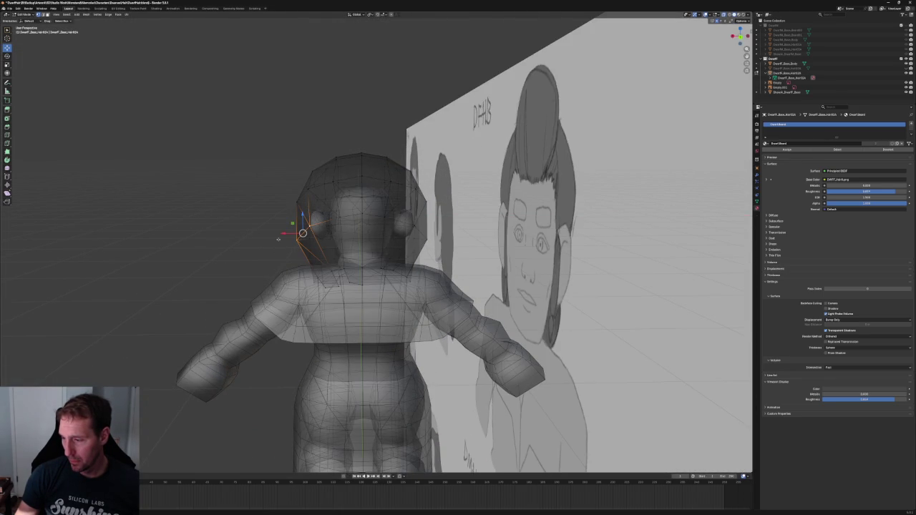
pyautogui.moveTo(279, 238); pyautogui.dragTo(318, 226)
pyautogui.hotkey('alt', 'z')
pyautogui.click(307, 222)
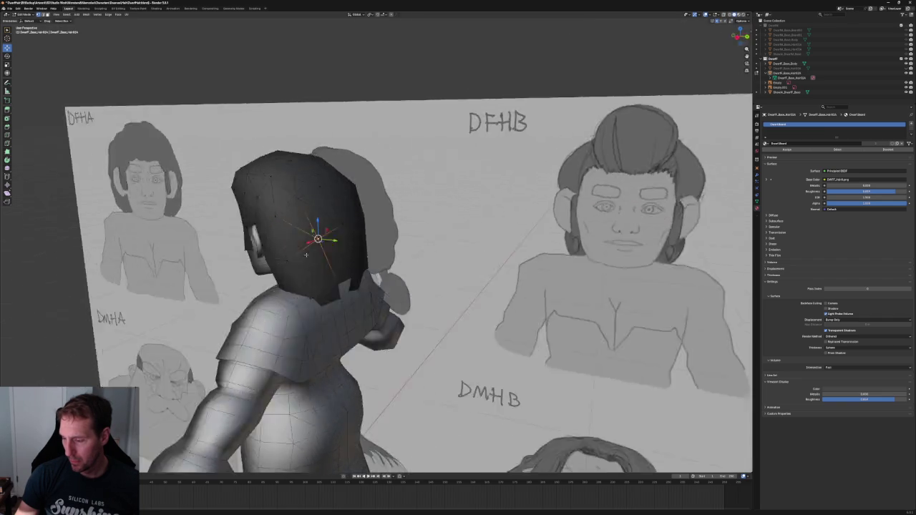
# With see-through shading, box-select the hair vertices near the neck and move them
pyautogui.moveTo(301, 241); pyautogui.dragTo(497, 253, button='middle')
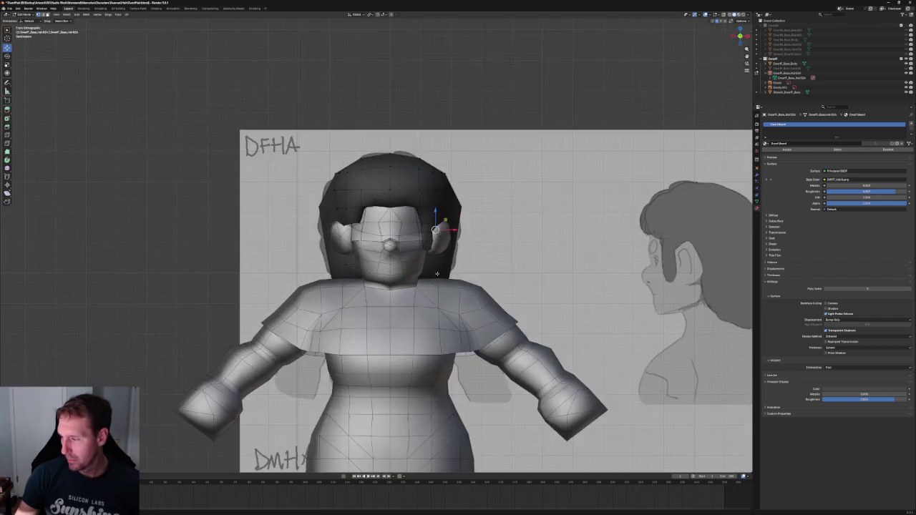
pyautogui.hotkey('alt', 'z')
pyautogui.scroll(3, 497, 253)
pyautogui.scroll(2, 497, 253)
pyautogui.moveTo(413, 254); pyautogui.dragTo(351, 335)
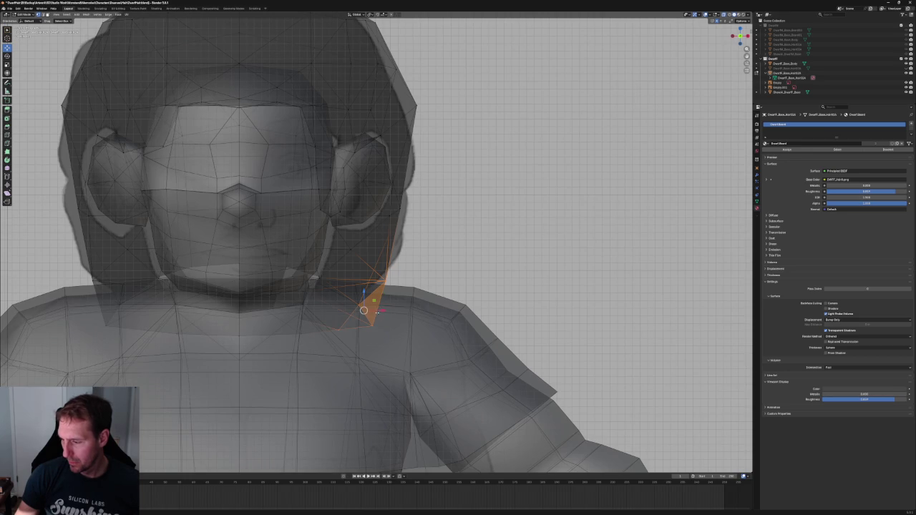
pyautogui.press('g')
pyautogui.click(365, 265)
pyautogui.hotkey('alt', 'a')
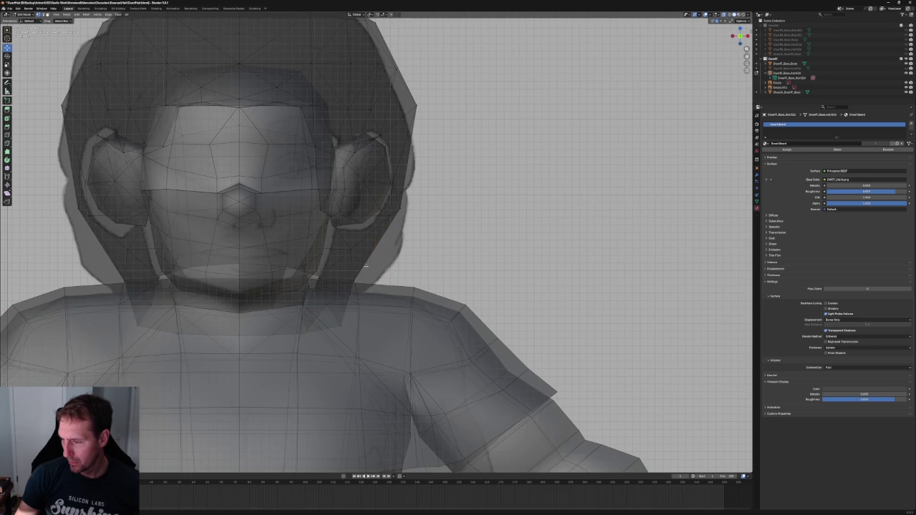
pyautogui.hotkey('alt', 'z')
# Compare the hair against the front and side reference sketches
pyautogui.scroll(-3, 356, 277)
pyautogui.press('KP_1')
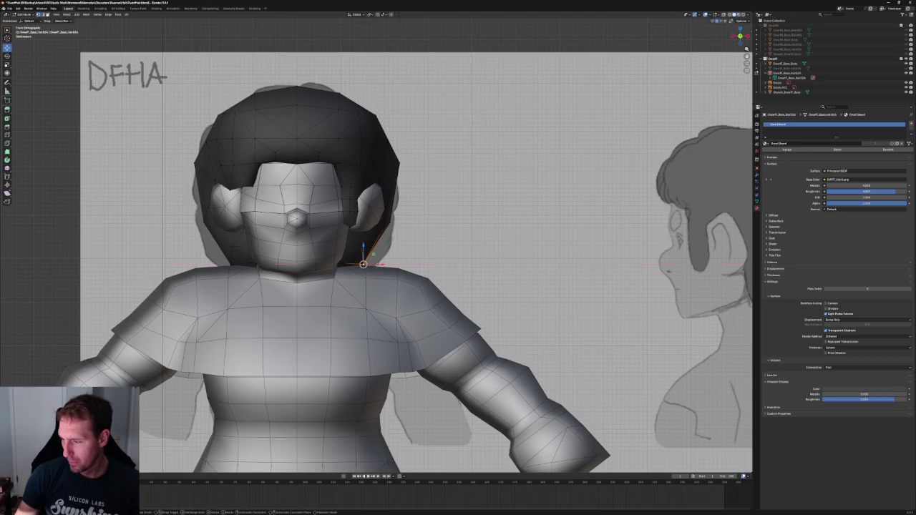
pyautogui.press('KP_3')
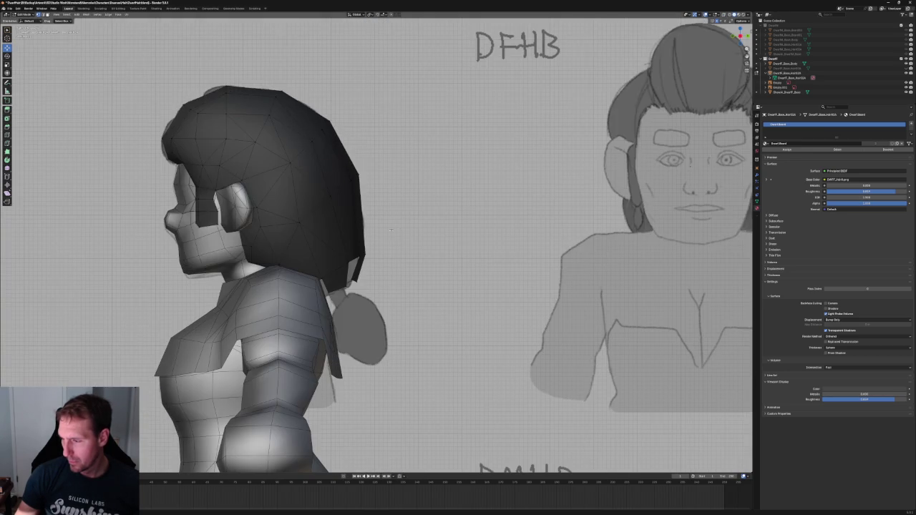
pyautogui.scroll(4, 268, 228)
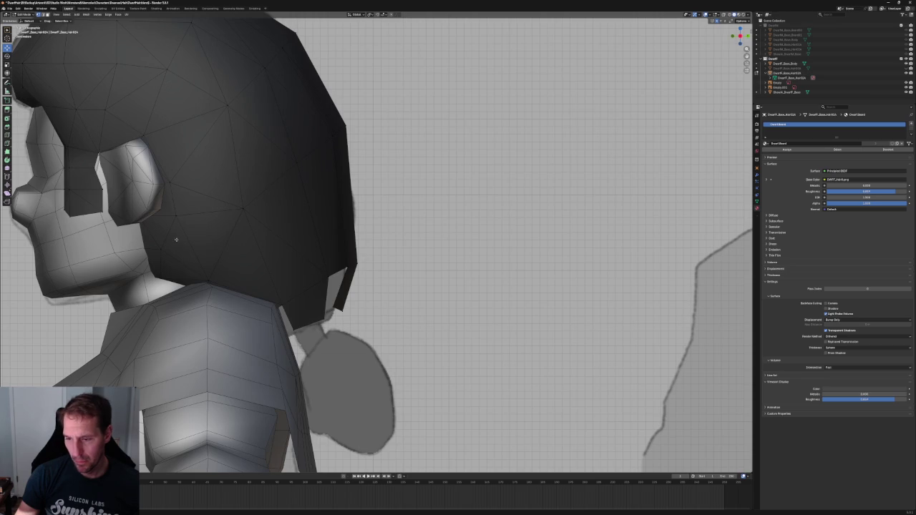
# Box-select the sideburn face by the jaw and move it along Y
pyautogui.hotkey('alt', 'z')
pyautogui.moveTo(116, 238)
pyautogui.mouseDown()
pyautogui.moveTo(178, 294)
pyautogui.moveTo(183, 259)
pyautogui.moveTo(193, 276)
pyautogui.mouseUp()
pyautogui.hotkey('alt', 'z')
pyautogui.hotkey('alt', 'z')
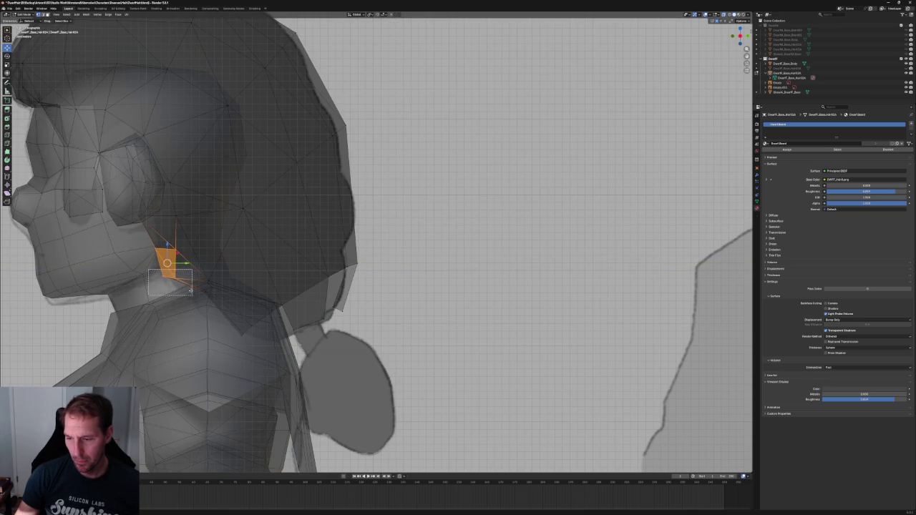
pyautogui.click(192, 276)
pyautogui.moveTo(193, 276); pyautogui.dragTo(132, 300, button='middle')
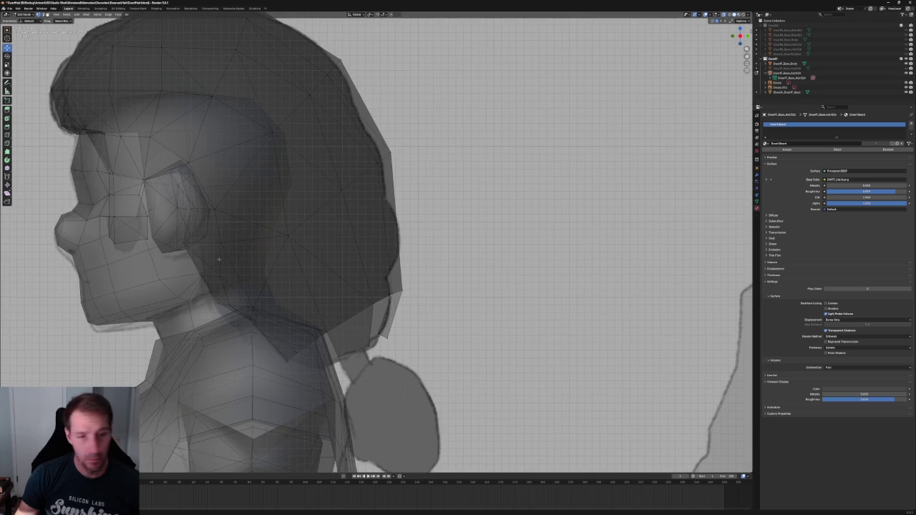
pyautogui.hotkey('alt', 'z')
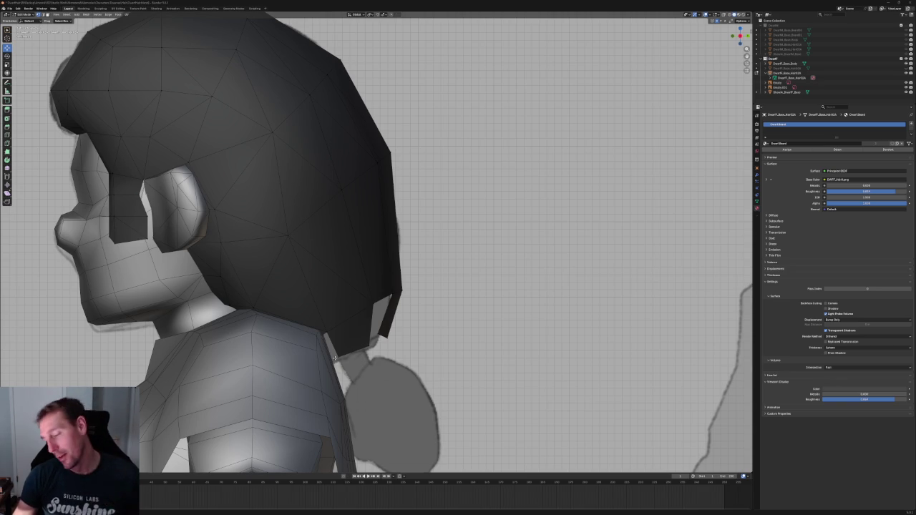
# In the right side view, lower the back flap's vertices along Z and save
pyautogui.press('KP_3')
pyautogui.scroll(2, 412, 275)
pyautogui.press('g')
pyautogui.click(411, 393)
pyautogui.click(378, 400)
pyautogui.press('g')
pyautogui.press('z')
pyautogui.click(438, 385)
pyautogui.press('g')
pyautogui.click(390, 408)
pyautogui.hotkey('ctrl', 's')
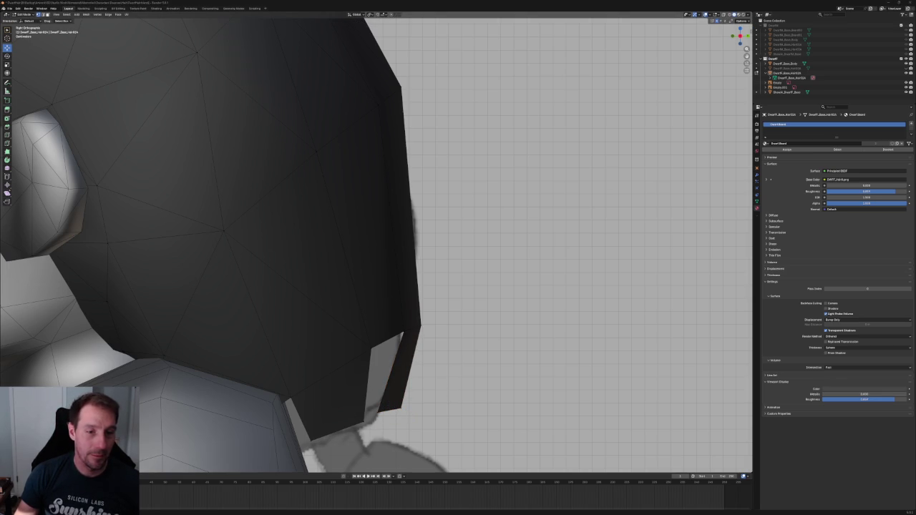
pyautogui.scroll(-5, 345, 265)
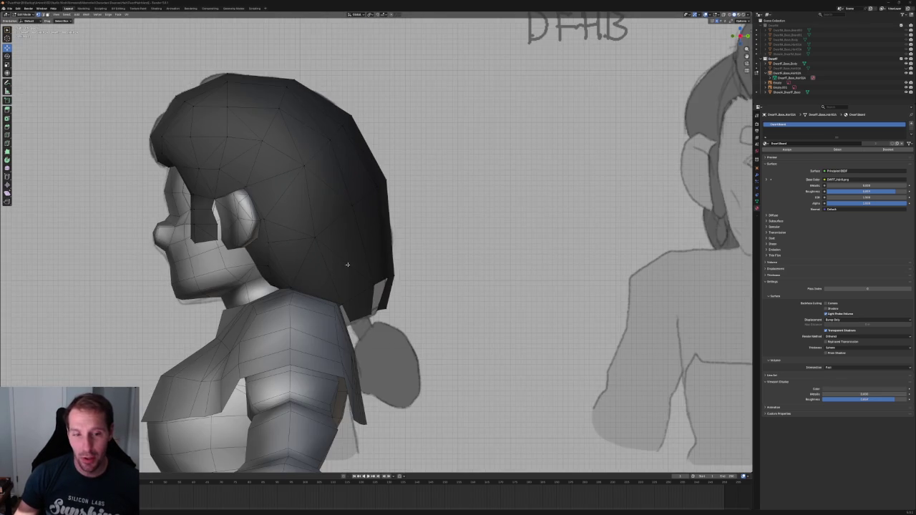
pyautogui.scroll(4, 345, 265)
pyautogui.scroll(1, 358, 257)
pyautogui.scroll(-2, 337, 259)
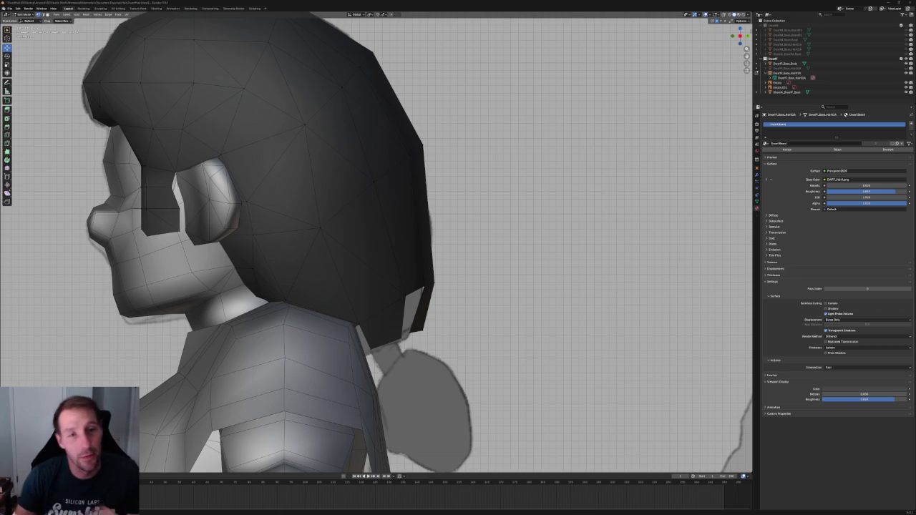
# Save the file and nudge the hair's corner vertex slightly
pyautogui.hotkey('ctrl', 's')
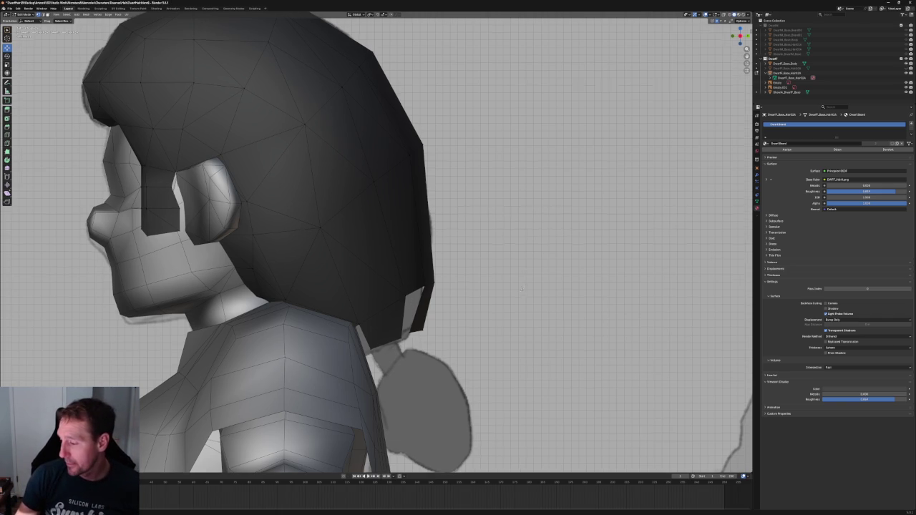
pyautogui.scroll(5, 459, 272)
pyautogui.click(379, 317)
pyautogui.moveTo(375, 317); pyautogui.dragTo(379, 309)
# In the back orthographic view, move a vertex on the hair's left edge along X
pyautogui.scroll(-5, 386, 293)
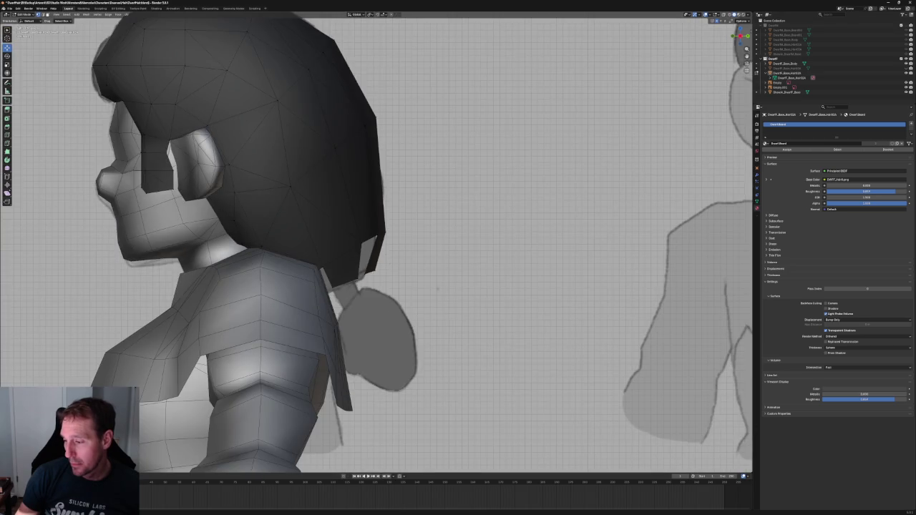
pyautogui.moveTo(422, 284); pyautogui.dragTo(385, 288, button='middle')
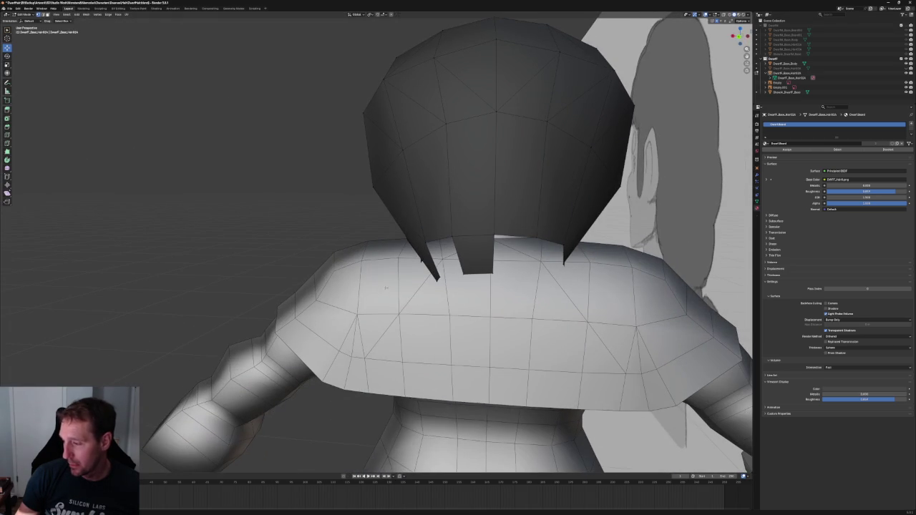
pyautogui.press('`')
pyautogui.click(417, 267)
pyautogui.hotkey('alt', 'z')
pyautogui.scroll(3, 391, 246)
pyautogui.click(287, 255)
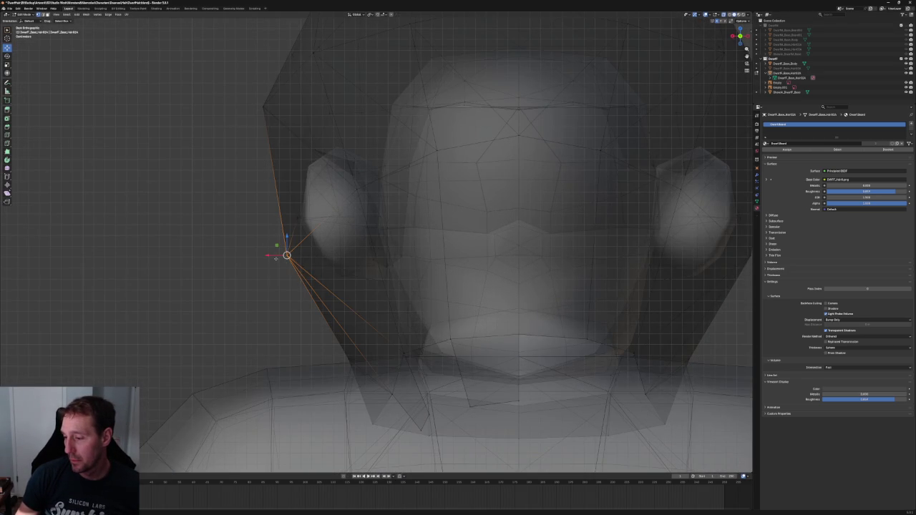
pyautogui.hotkey('alt', 'z')
pyautogui.press('g')
pyautogui.press('x')
pyautogui.click(287, 255)
# In the right side view, select a side hair vertex and cancel its move
pyautogui.moveTo(287, 255); pyautogui.dragTo(266, 206, button='middle')
pyautogui.press('KP_3')
pyautogui.scroll(4, 272, 207)
pyautogui.hotkey('alt', 'z')
pyautogui.moveTo(331, 189)
pyautogui.mouseDown()
pyautogui.moveTo(281, 215)
pyautogui.moveTo(322, 225)
pyautogui.mouseUp()
pyautogui.hotkey('alt', 'z')
pyautogui.press('g')
pyautogui.press('Escape')
# Slide the vertex on the hair's back edge along Y
pyautogui.hotkey('alt', 'z')
pyautogui.click(365, 162)
pyautogui.press('g')
pyautogui.press('y')
pyautogui.press('Escape')
pyautogui.hotkey('alt', 'z')
pyautogui.scroll(-8, 372, 215)
# Switch to the front view with see-through shading
pyautogui.moveTo(458, 243); pyautogui.dragTo(543, 249, button='middle')
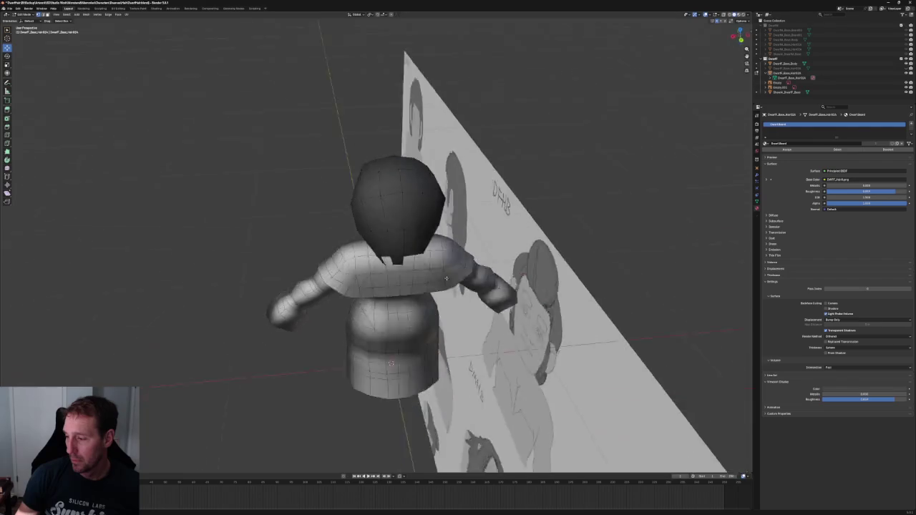
pyautogui.press('KP_1')
pyautogui.hotkey('alt', 'z')
pyautogui.scroll(8, 410, 254)
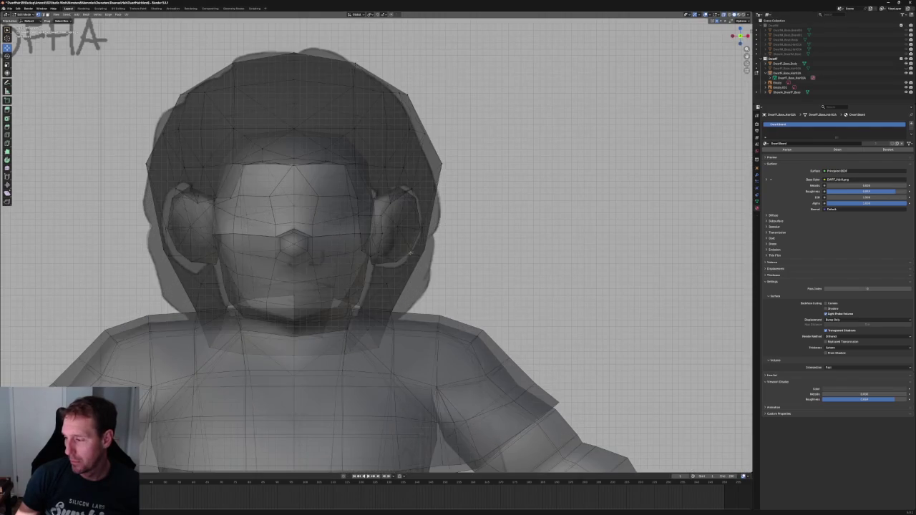
# Slide the hair vertex beside the ear along the X axis
pyautogui.click(424, 250)
pyautogui.press('g')
pyautogui.press('x')
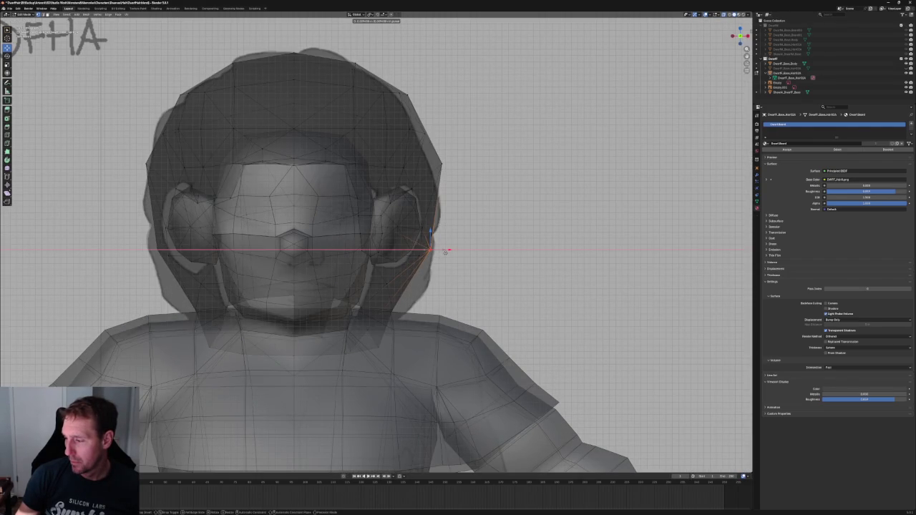
pyautogui.hotkey('alt', 'z')
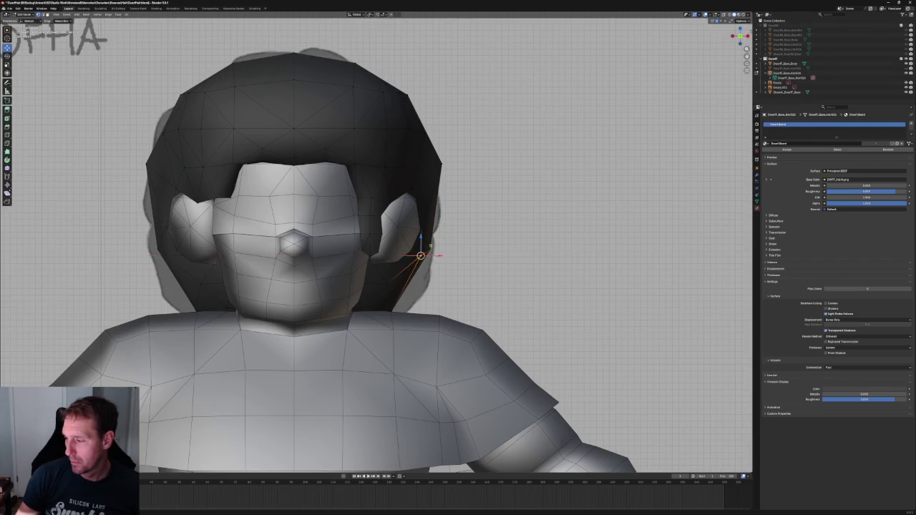
# In Right view, merge two neighbouring side hair vertices and place the merged vertex lower toward the back
pyautogui.press('KP_3')
pyautogui.scroll(1, 317, 249)
pyautogui.scroll(2, 311, 256)
pyautogui.scroll(2, 306, 262)
pyautogui.scroll(1, 307, 262)
pyautogui.moveTo(378, 239); pyautogui.dragTo(283, 263)
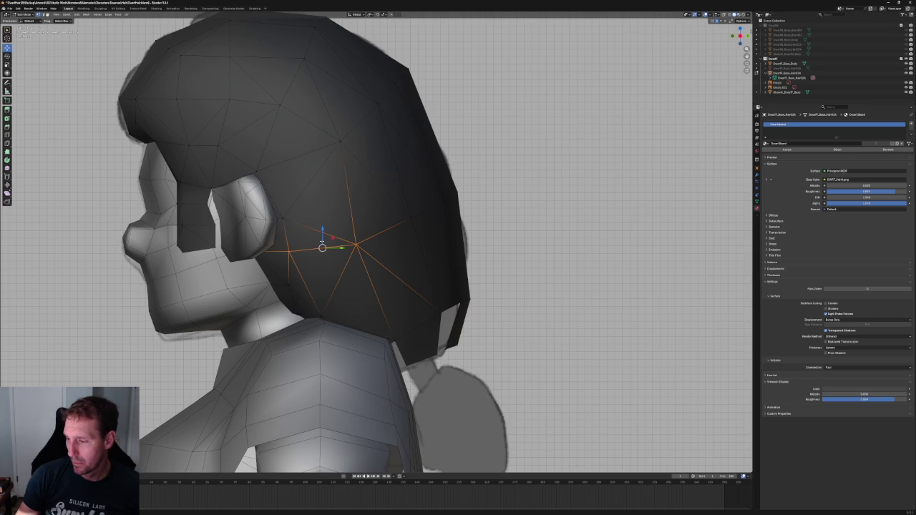
pyautogui.press('s')
pyautogui.hotkey('shift', 'x')
pyautogui.press('0')
pyautogui.press('Return')
pyautogui.moveTo(341, 268); pyautogui.dragTo(367, 273)
pyautogui.press('g')
pyautogui.click(418, 241)
# Move a vertex on the hair's back edge horizontally along Y
pyautogui.hotkey('alt', 'z')
pyautogui.keyDown('shift'); pyautogui.click(434, 207); pyautogui.keyUp('shift')
pyautogui.hotkey('alt', 'z')
pyautogui.press('g')
pyautogui.press('y')
pyautogui.click(423, 211)
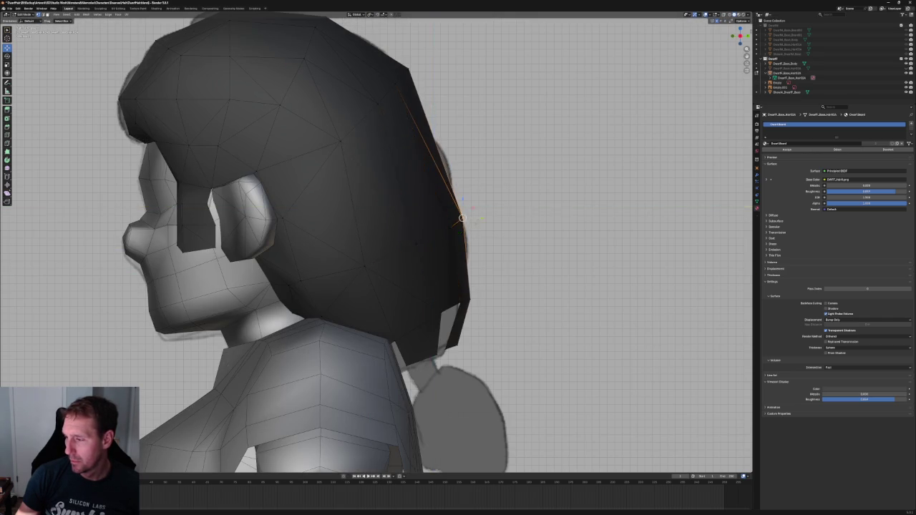
# Check the hair in perspective, cancel a trial Z move on a vertex, and return to Front view
pyautogui.scroll(-3, 420, 212)
pyautogui.scroll(3, 420, 212)
pyautogui.moveTo(420, 213); pyautogui.dragTo(370, 250, button='middle')
pyautogui.click(366, 256)
pyautogui.press('g')
pyautogui.press('z')
pyautogui.press('Escape')
pyautogui.press('KP_3')
pyautogui.press('KP_1')
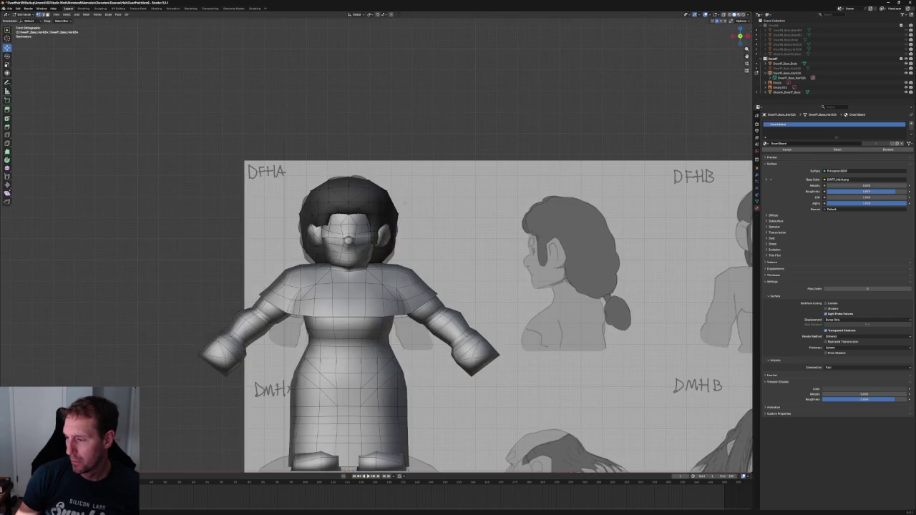
# With X-ray on in Front view, box-select the left half of the hair and delete those vertices
pyautogui.hotkey('alt', 'z')
pyautogui.scroll(3, 339, 203)
pyautogui.moveTo(163, 99); pyautogui.dragTo(326, 336)
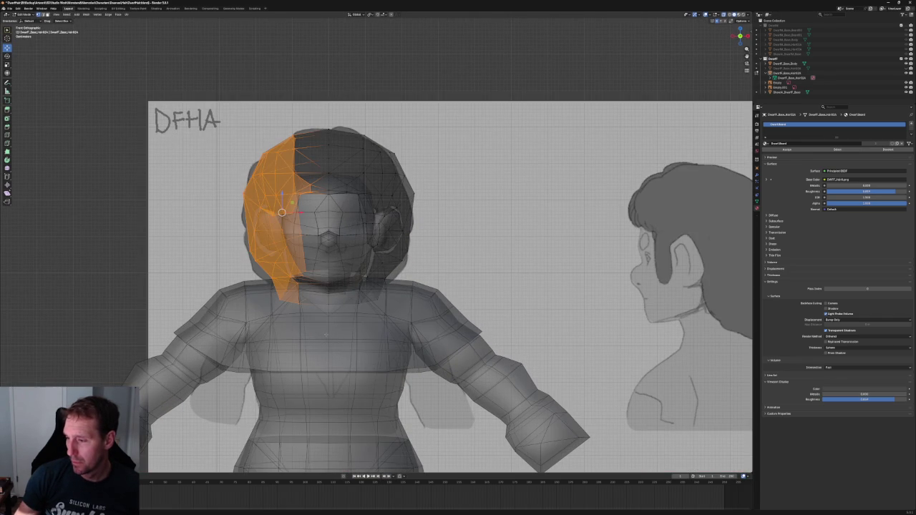
pyautogui.press('x')
pyautogui.click(326, 335)
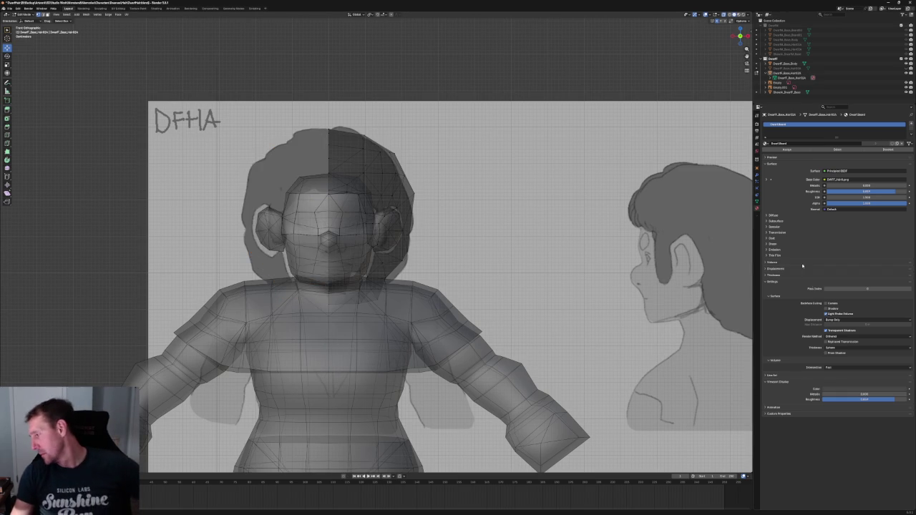
pyautogui.click(757, 175)
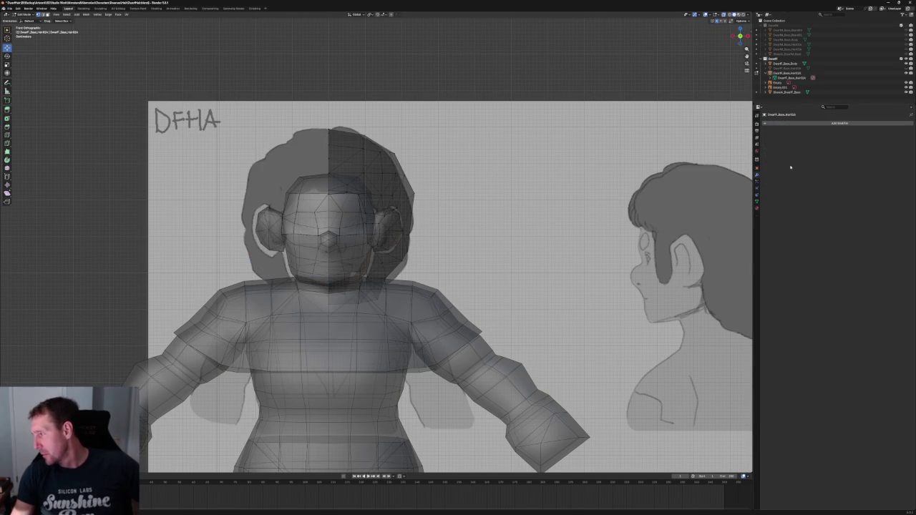
# Add a Mirror modifier to the hair mesh so the deleted half is restored
pyautogui.click(785, 122)
pyautogui.write('mirror')
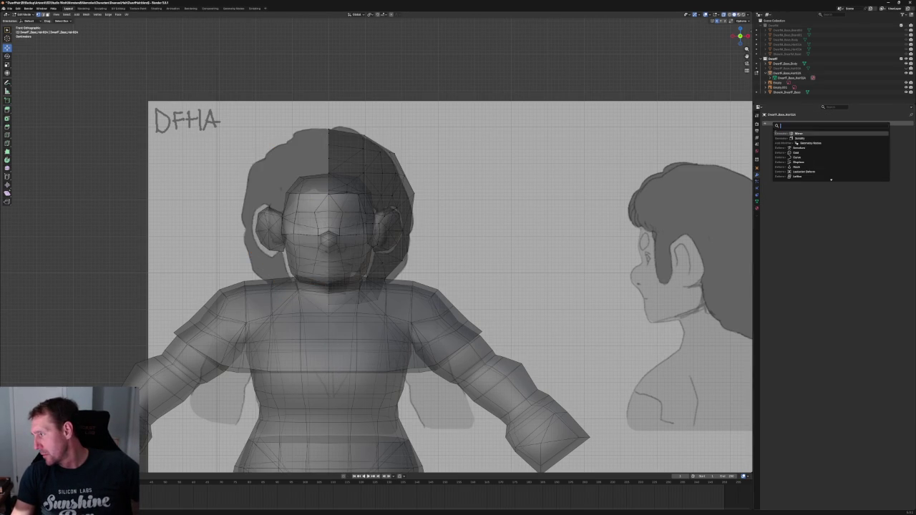
pyautogui.press('Return')
pyautogui.hotkey('alt', 'z')
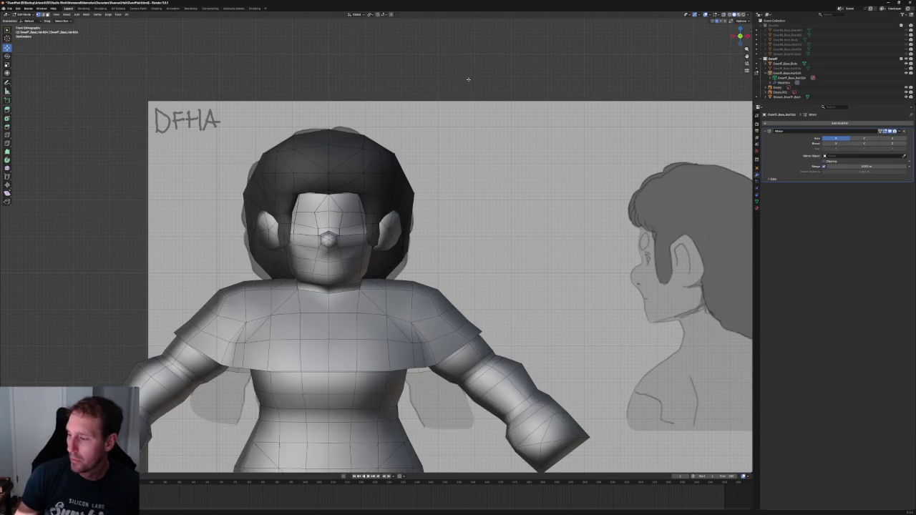
pyautogui.scroll(-1, 422, 204)
pyautogui.scroll(3, 443, 229)
pyautogui.scroll(1, 443, 230)
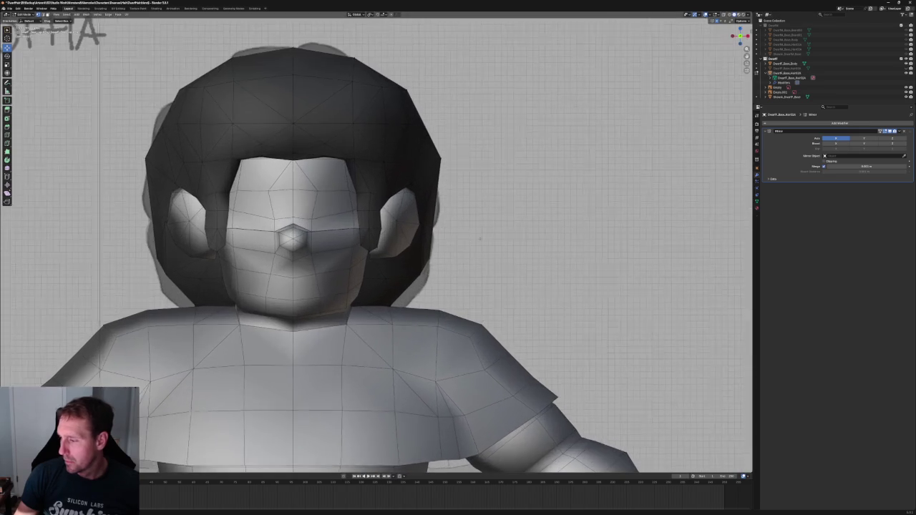
pyautogui.scroll(-4, 443, 230)
pyautogui.scroll(-1, 443, 230)
pyautogui.moveTo(443, 230)
pyautogui.mouseDown(button='middle')
pyautogui.moveTo(398, 257)
pyautogui.moveTo(442, 249)
pyautogui.mouseUp(button='middle')
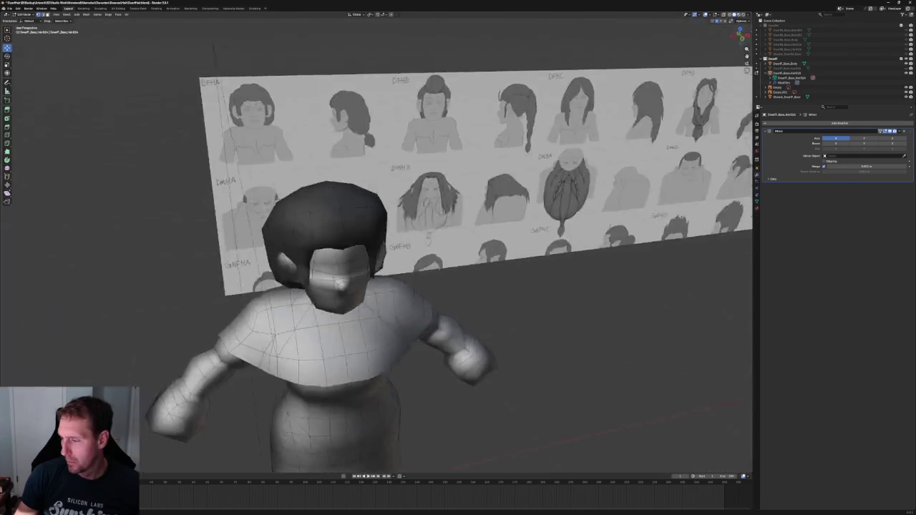
# In top-down view, nudge a hair edge vertex sideways along X
pyautogui.press('`')
pyautogui.click(443, 225)
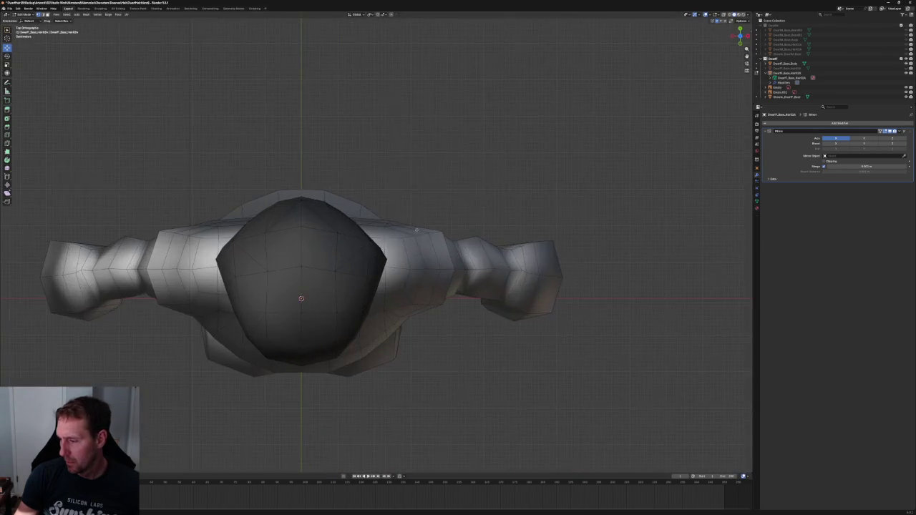
pyautogui.press('`')
pyautogui.click(408, 231)
pyautogui.press('`')
pyautogui.click(403, 206)
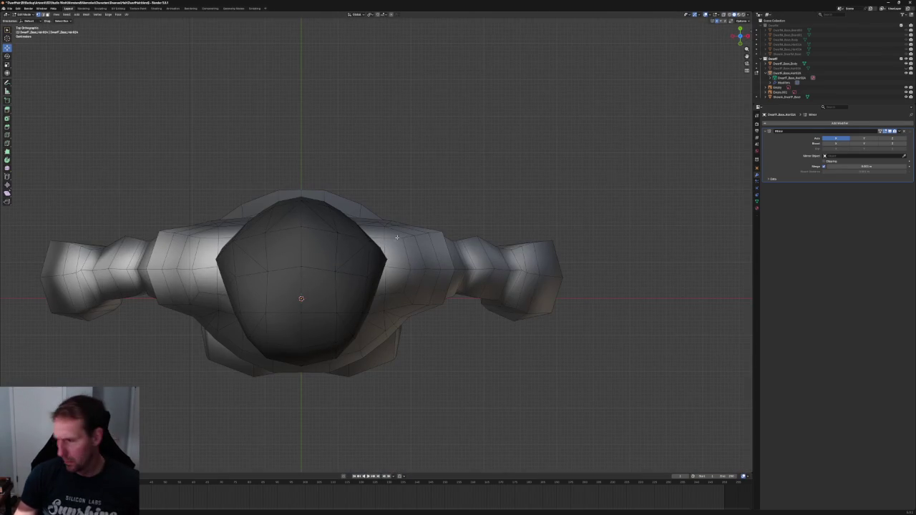
pyautogui.click(377, 288)
pyautogui.press('g')
pyautogui.press('x')
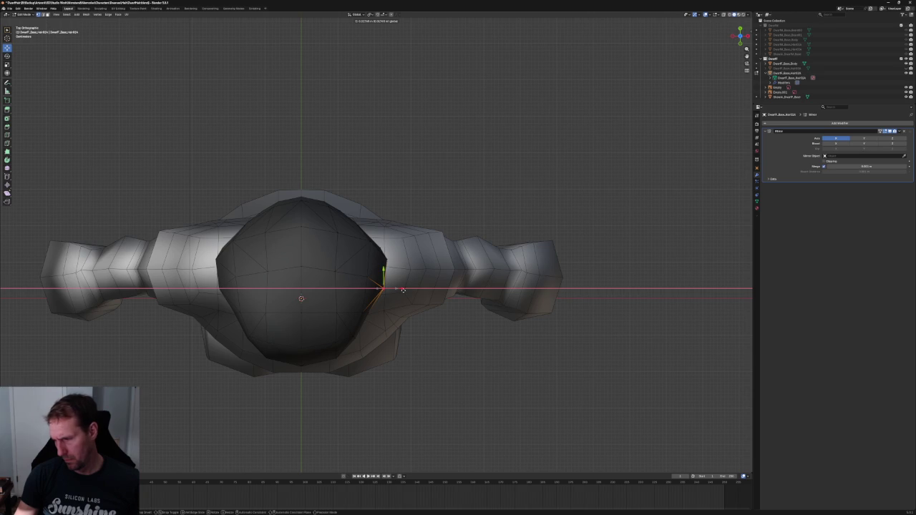
pyautogui.click(369, 310)
pyautogui.press('g')
pyautogui.press('x')
pyautogui.click(370, 307)
# Nudge a vertex on the hair's right edge slightly left along X
pyautogui.hotkey('alt', 'a')
pyautogui.click(386, 282)
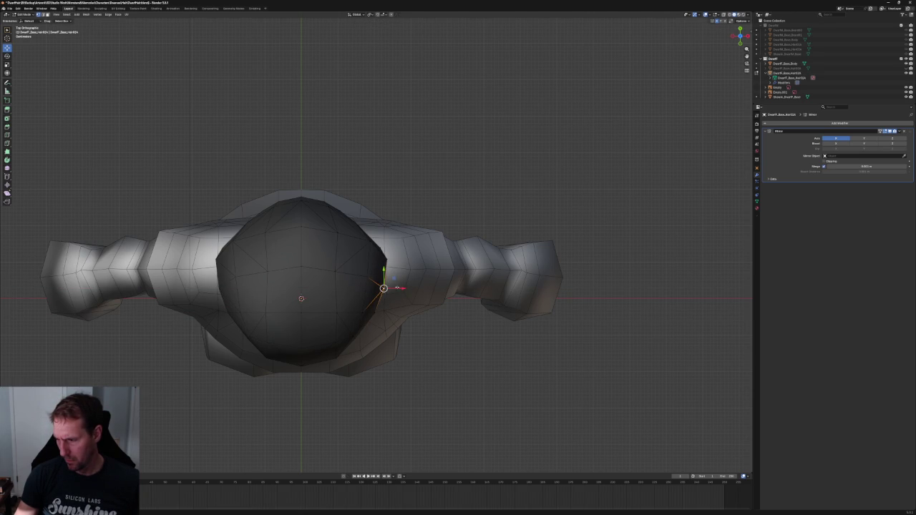
pyautogui.scroll(2, 386, 276)
pyautogui.press('g')
pyautogui.press('x')
pyautogui.click(388, 267)
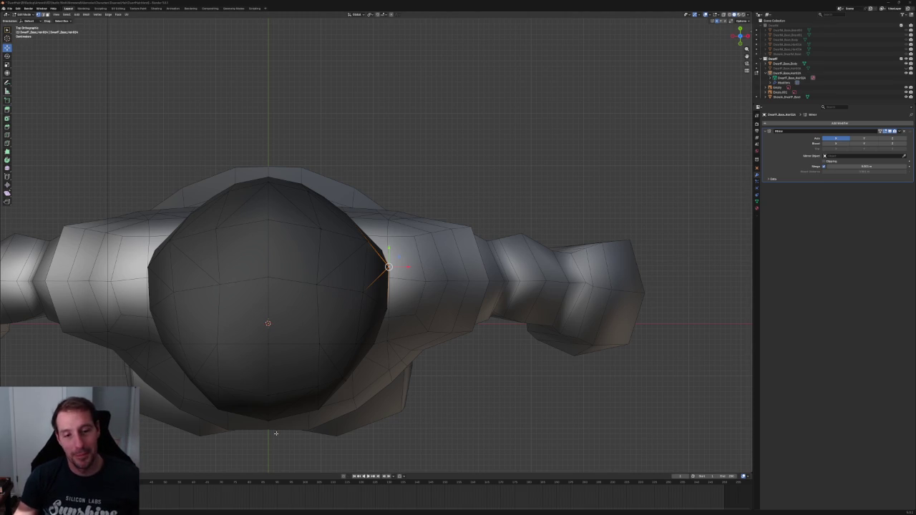
pyautogui.rightClick(515, 142)
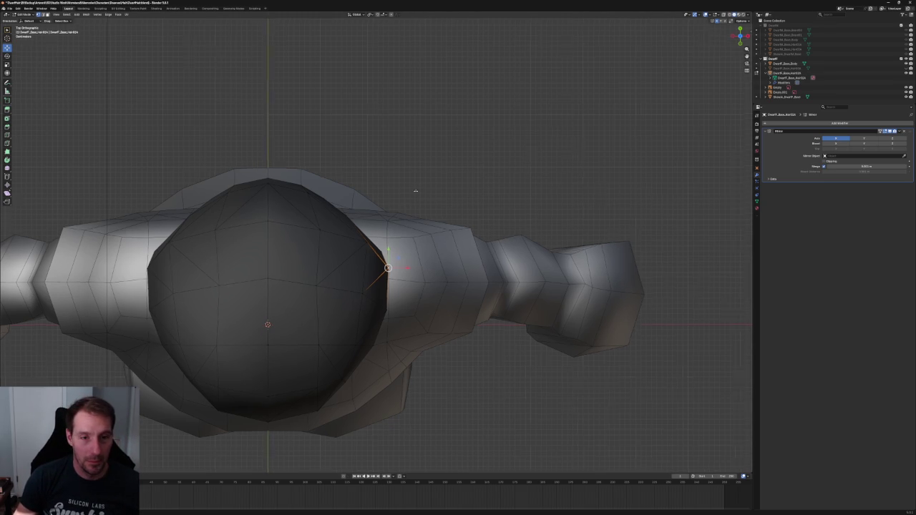
pyautogui.scroll(4, 414, 212)
pyautogui.scroll(-5, 415, 213)
pyautogui.press('KP_1')
pyautogui.scroll(-3, 460, 212)
pyautogui.scroll(8, 460, 212)
pyautogui.scroll(2, 603, 232)
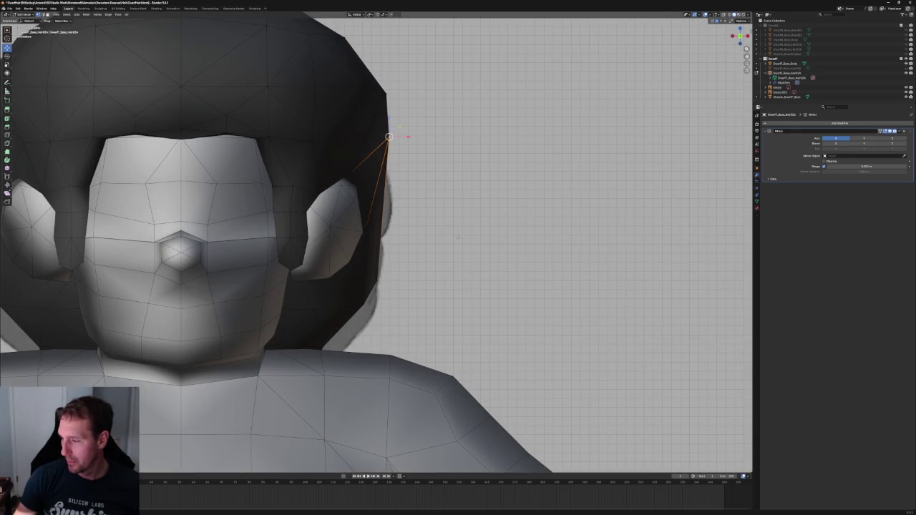
pyautogui.scroll(-3, 552, 220)
pyautogui.moveTo(552, 220); pyautogui.dragTo(401, 229, button='middle')
pyautogui.scroll(3, 358, 229)
pyautogui.scroll(2, 316, 236)
pyautogui.click(259, 224)
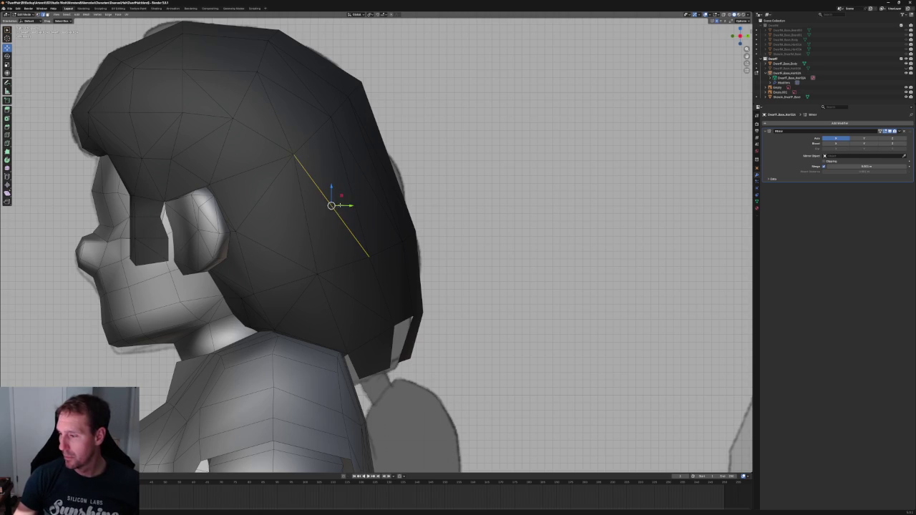
pyautogui.scroll(-3, 410, 194)
pyautogui.moveTo(322, 200); pyautogui.dragTo(410, 194, button='middle')
pyautogui.scroll(1, 410, 194)
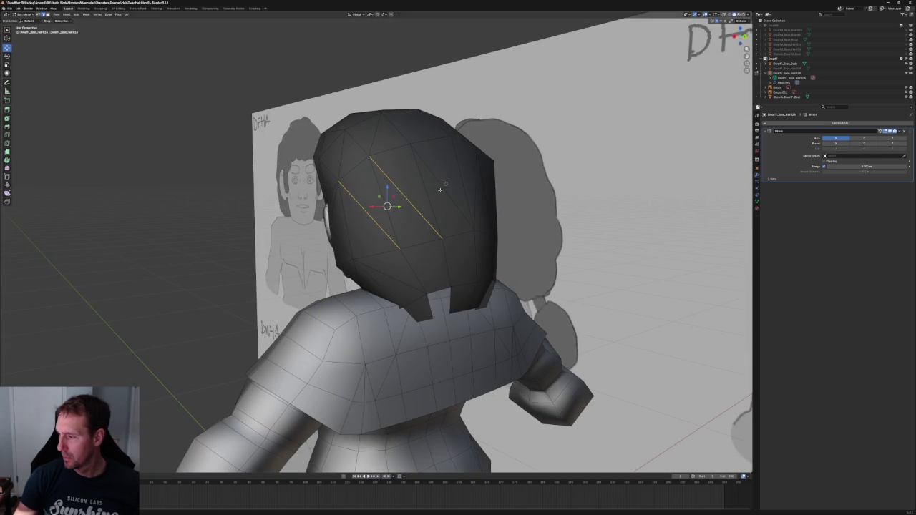
pyautogui.click(406, 200)
pyautogui.press('KP_3')
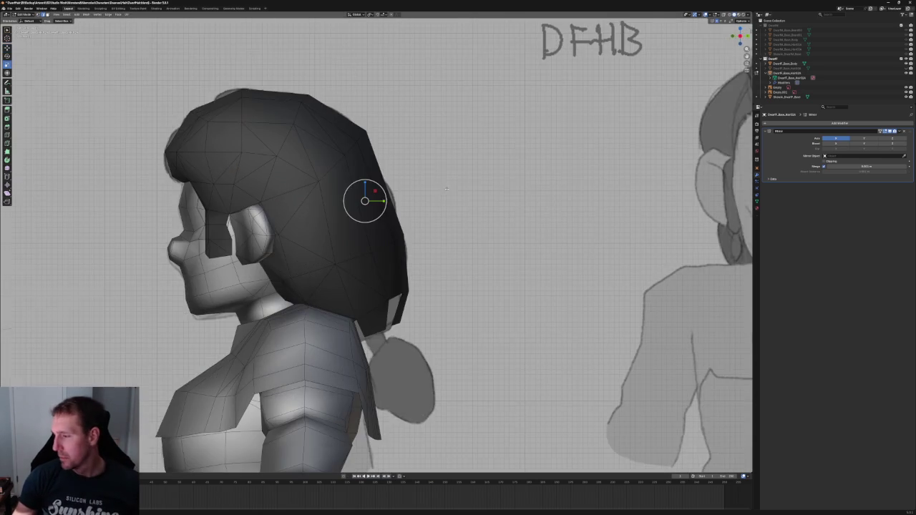
pyautogui.scroll(2, 363, 191)
pyautogui.scroll(1, 363, 192)
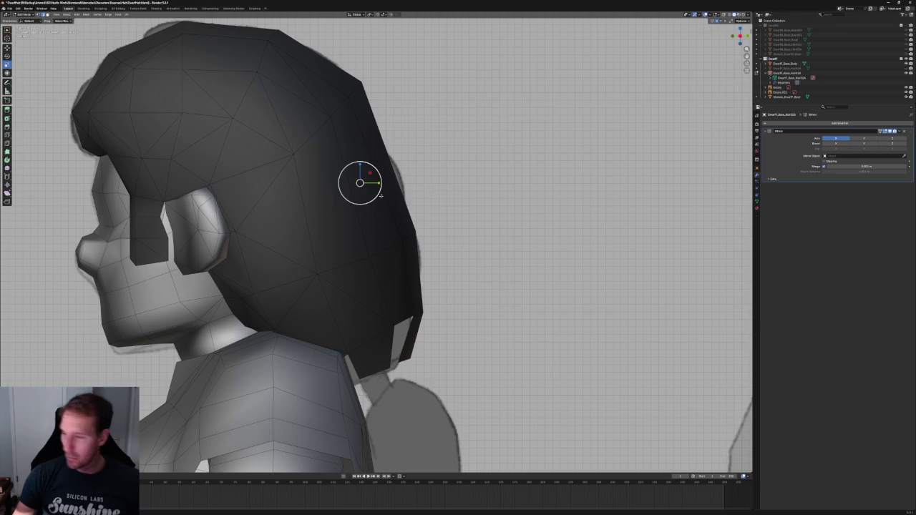
pyautogui.press('l')
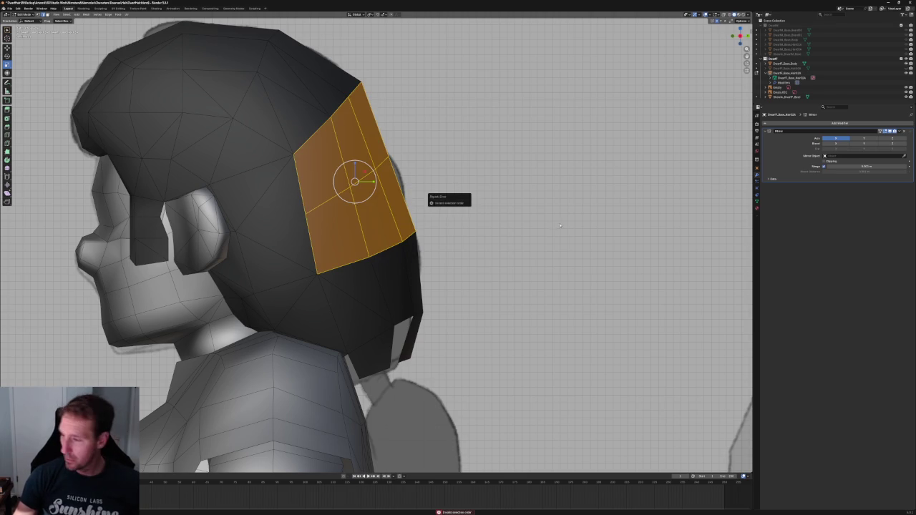
pyautogui.click(279, 228)
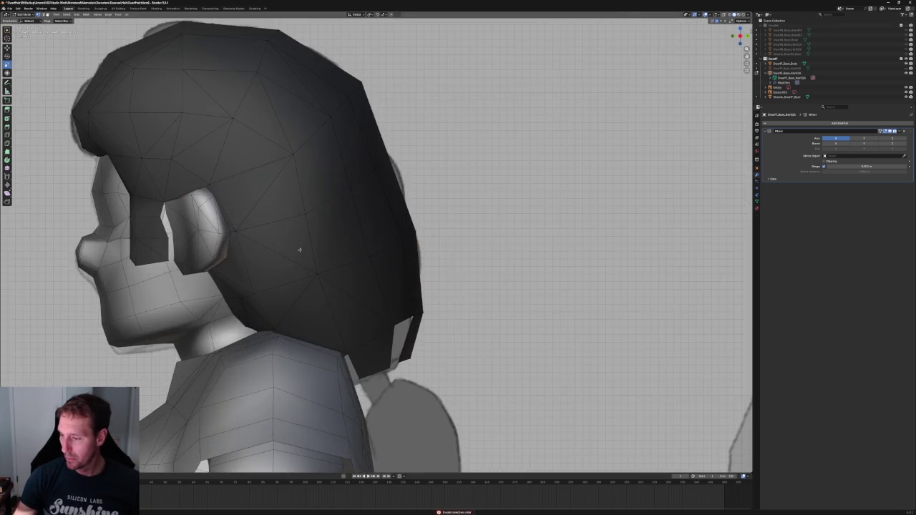
pyautogui.moveTo(300, 249)
pyautogui.mouseDown(button='middle')
pyautogui.moveTo(277, 271)
pyautogui.moveTo(265, 262)
pyautogui.mouseUp(button='middle')
pyautogui.click(256, 303)
pyautogui.moveTo(255, 302)
pyautogui.mouseDown(button='middle')
pyautogui.moveTo(377, 284)
pyautogui.moveTo(337, 279)
pyautogui.moveTo(315, 260)
pyautogui.moveTo(344, 262)
pyautogui.mouseUp(button='middle')
pyautogui.scroll(5, 349, 262)
pyautogui.scroll(5, 354, 264)
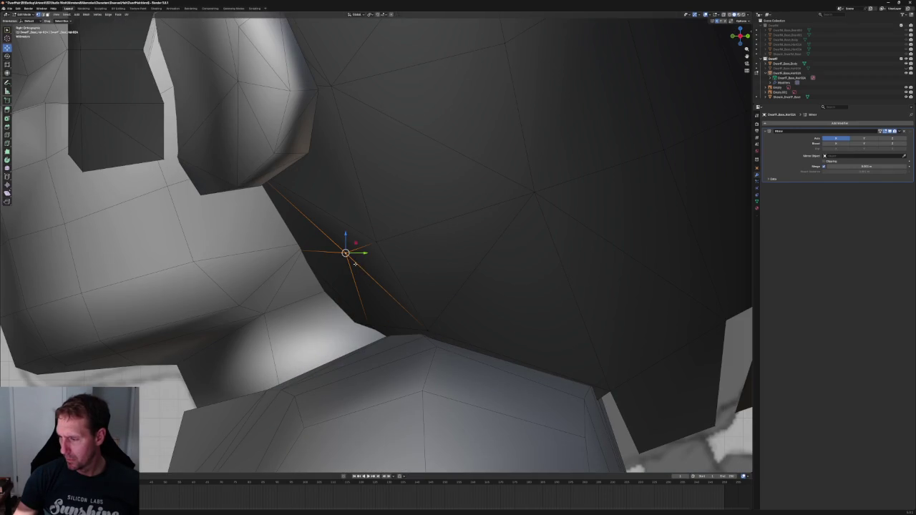
# Reposition a hair vertex and the neck-edge vertices within the side-view plane using Shift+X
pyautogui.press('g')
pyautogui.hotkey('shift', 'x')
pyautogui.click(337, 244)
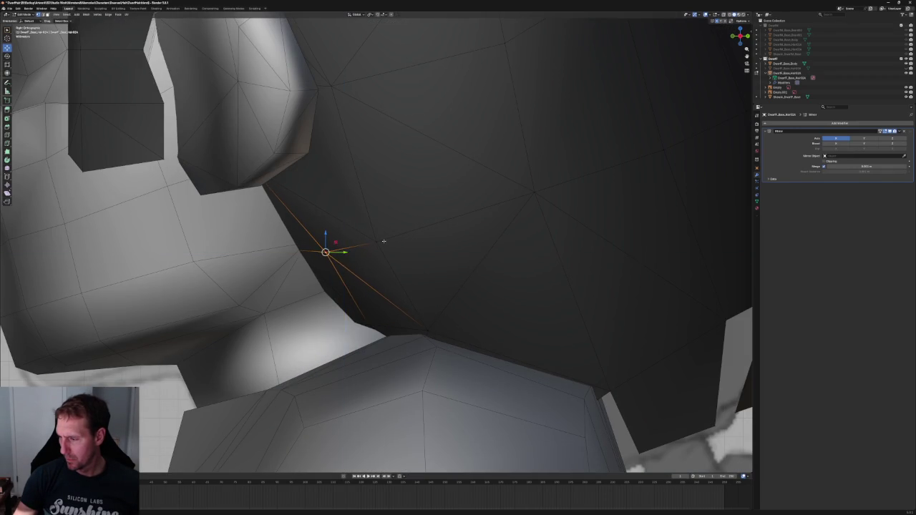
pyautogui.hotkey('alt', 'z')
pyautogui.press('g')
pyautogui.hotkey('shift', 'x')
pyautogui.click(322, 245)
pyautogui.moveTo(232, 238); pyautogui.dragTo(347, 284)
pyautogui.press('g')
pyautogui.hotkey('shift', 'x')
pyautogui.click(399, 262)
# Shift the selected vertex within the side plane near the neck
pyautogui.scroll(-3, 399, 265)
pyautogui.scroll(-2, 399, 268)
pyautogui.keyDown('shift'); pyautogui.moveTo(399, 267); pyautogui.dragTo(327, 252, button='middle'); pyautogui.keyUp('shift')
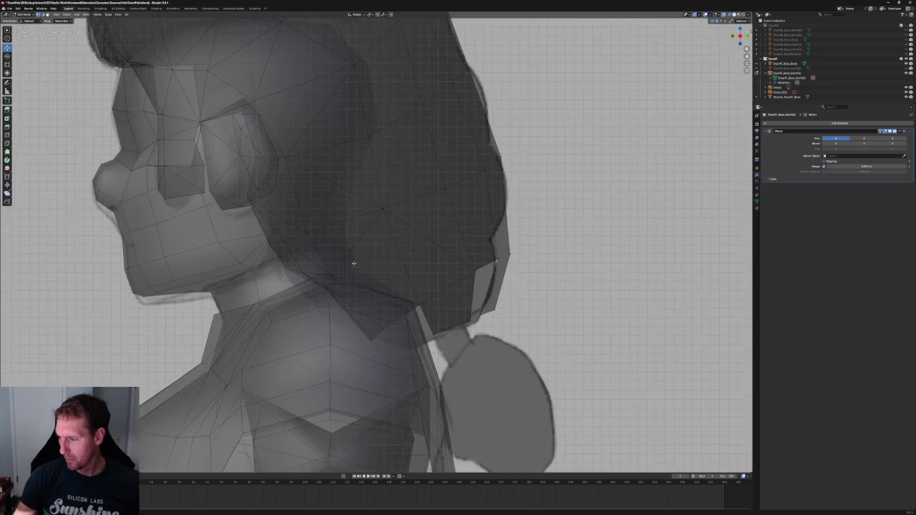
pyautogui.scroll(3, 220, 280)
pyautogui.hotkey('alt', 'z')
pyautogui.press('g')
pyautogui.hotkey('shift', 'x')
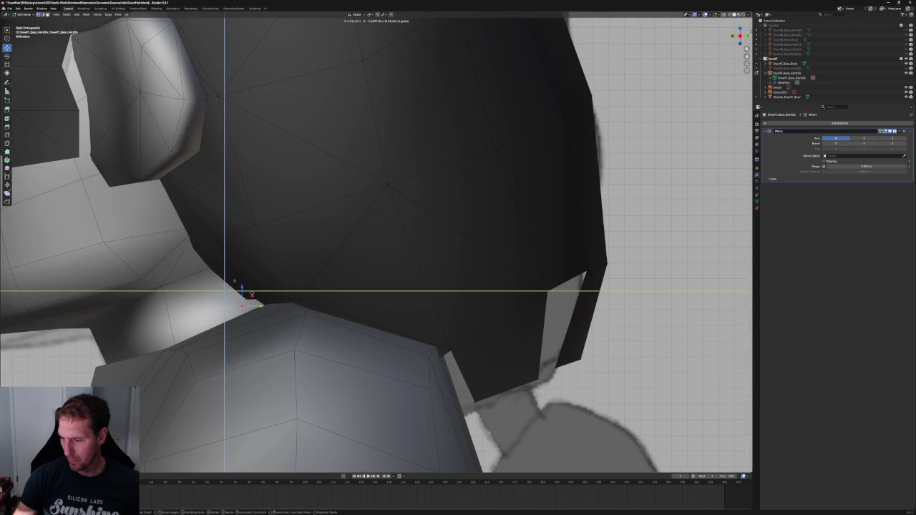
pyautogui.click(249, 288)
# Pull the vertex where hair meets neck closer to the neck over several moves
pyautogui.hotkey('alt', 'z')
pyautogui.click(312, 327)
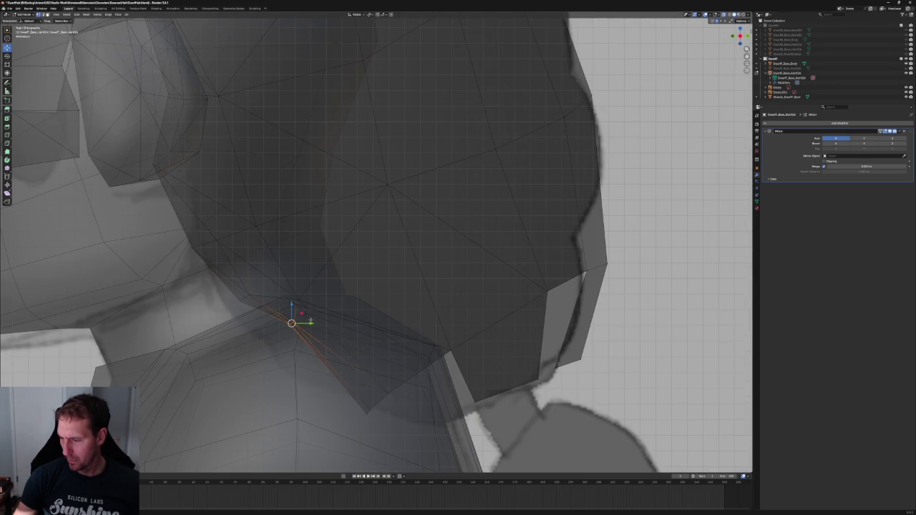
pyautogui.press('g')
pyautogui.hotkey('shift', 'x')
pyautogui.click(287, 308)
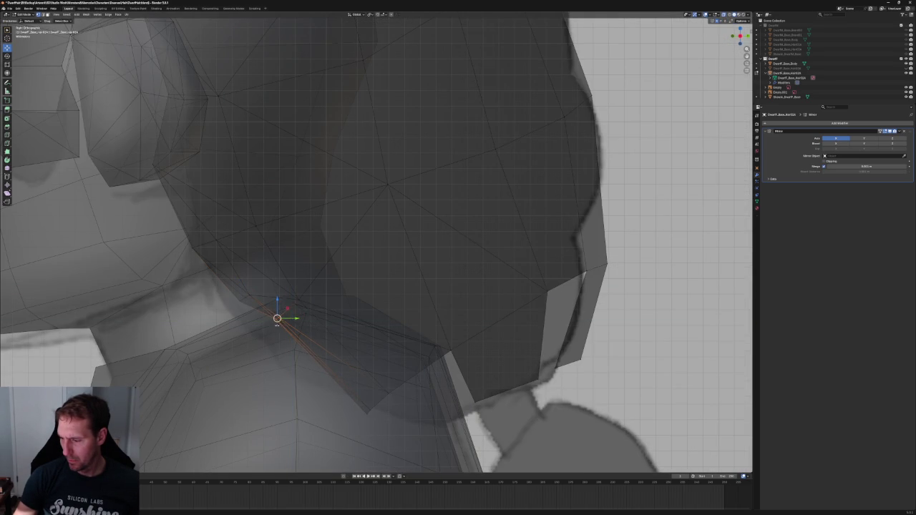
pyautogui.press('g')
pyautogui.hotkey('shift', 'x')
pyautogui.click(275, 323)
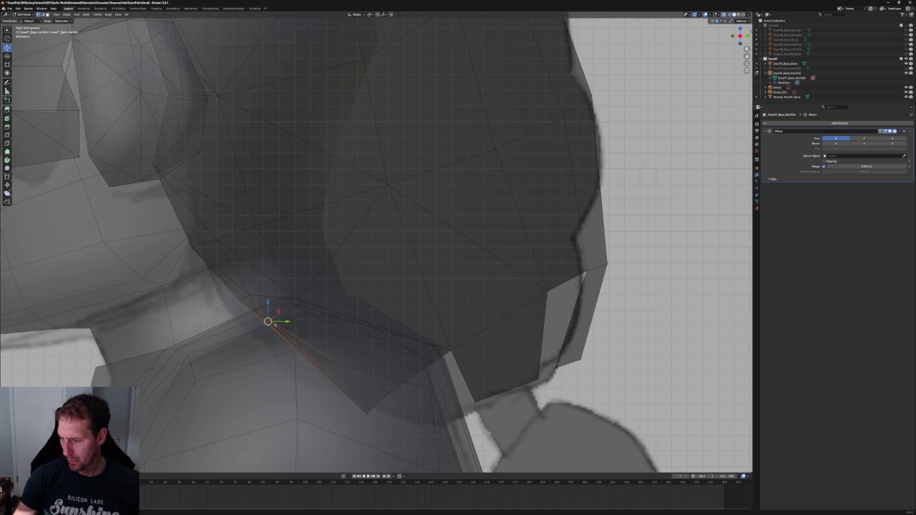
pyautogui.press('g')
pyautogui.hotkey('shift', 'x')
pyautogui.click(289, 307)
# In perspective, move another neck-edge vertex within the side-view plane, then view the back of the head
pyautogui.scroll(-5, 289, 307)
pyautogui.scroll(-2, 289, 307)
pyautogui.moveTo(289, 308)
pyautogui.mouseDown(button='middle')
pyautogui.moveTo(380, 260)
pyautogui.moveTo(432, 309)
pyautogui.mouseUp(button='middle')
pyautogui.scroll(8, 432, 310)
pyautogui.moveTo(330, 333); pyautogui.dragTo(372, 361)
pyautogui.press('g')
pyautogui.hotkey('shift', 'x')
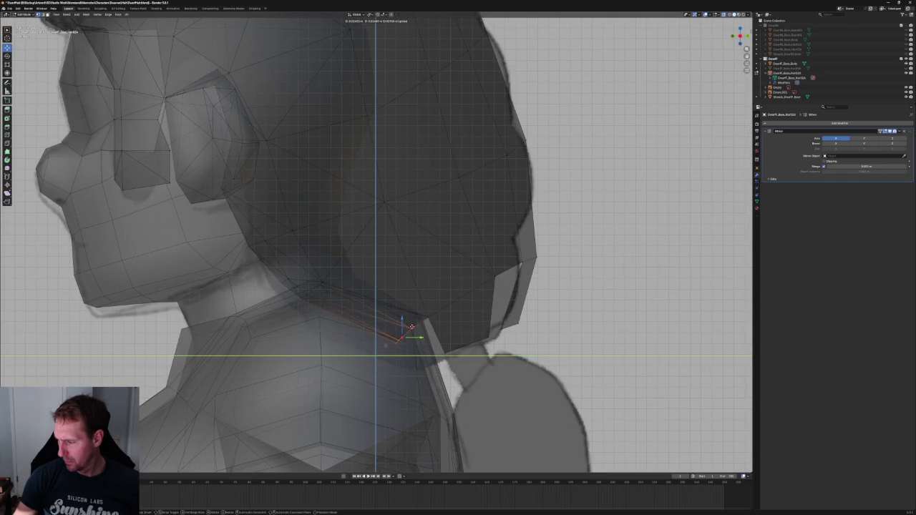
pyautogui.click(409, 326)
pyautogui.scroll(-5, 409, 325)
pyautogui.moveTo(409, 326)
pyautogui.mouseDown(button='middle')
pyautogui.moveTo(416, 340)
pyautogui.moveTo(323, 306)
pyautogui.mouseUp(button='middle')
pyautogui.hotkey('alt', 'z')
pyautogui.scroll(5, 323, 306)
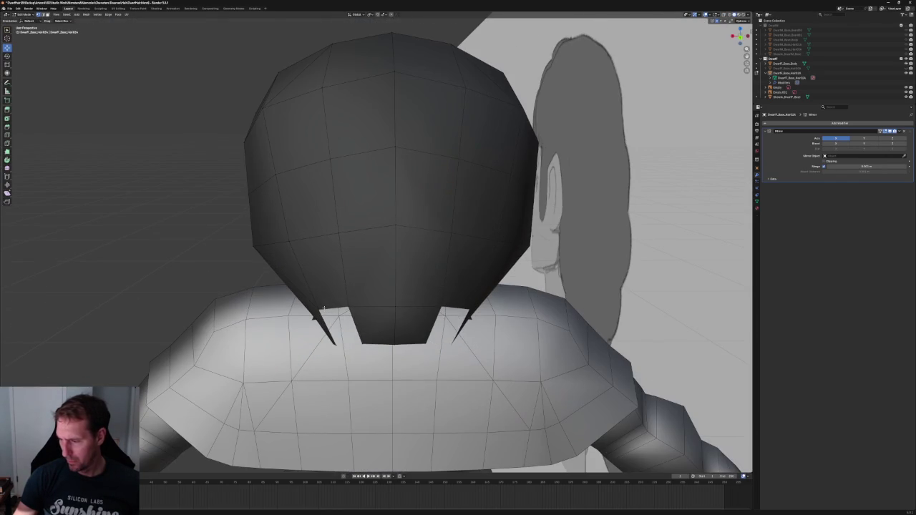
# Slide the nape vertices sideways along X to sharpen the back hair tips
pyautogui.press('g')
pyautogui.press('x')
pyautogui.click(377, 309)
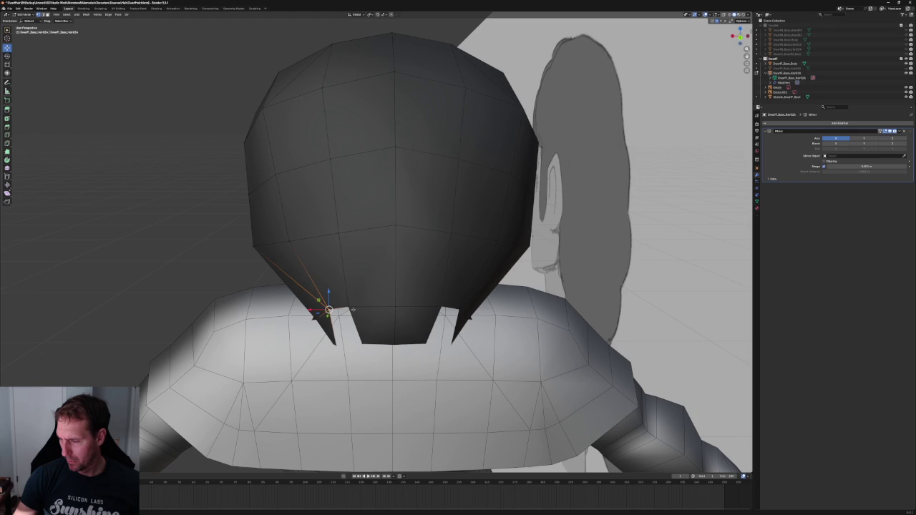
pyautogui.press('g')
pyautogui.press('x')
pyautogui.click(353, 289)
pyautogui.scroll(-3, 353, 289)
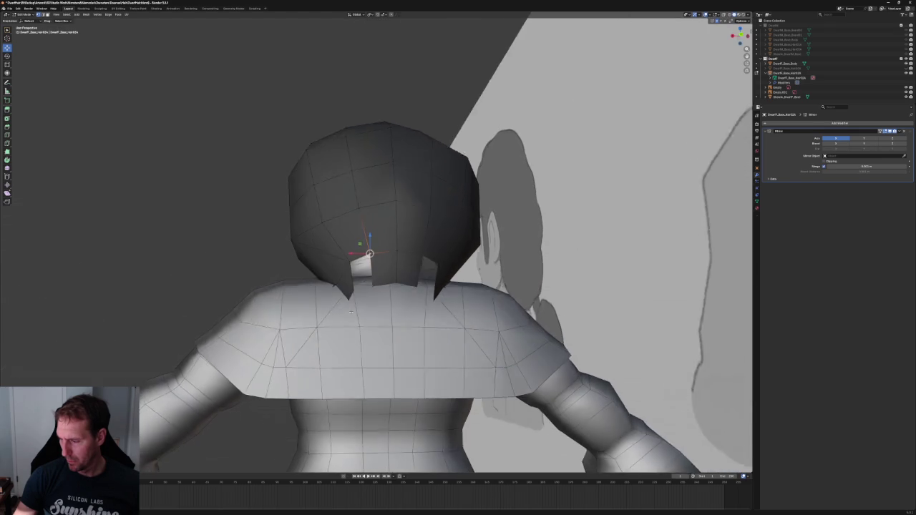
pyautogui.moveTo(354, 289); pyautogui.dragTo(351, 285, button='middle')
pyautogui.press('g')
pyautogui.press('x')
pyautogui.click(336, 276)
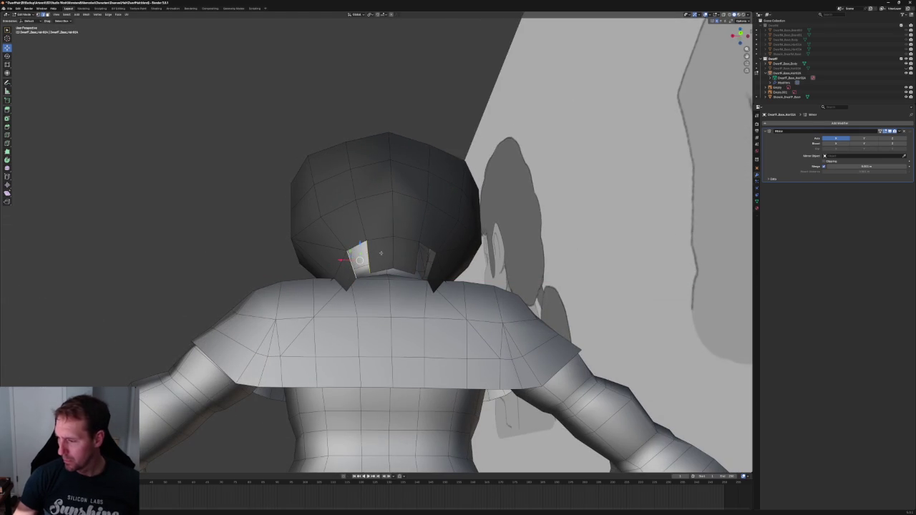
# Clear the selection and orbit out to view the whole character
pyautogui.click(210, 241)
pyautogui.scroll(-5, 210, 241)
pyautogui.moveTo(211, 241)
pyautogui.mouseDown(button='middle')
pyautogui.moveTo(277, 269)
pyautogui.moveTo(379, 276)
pyautogui.mouseUp(button='middle')
pyautogui.scroll(-4, 277, 270)
pyautogui.scroll(4, 379, 276)
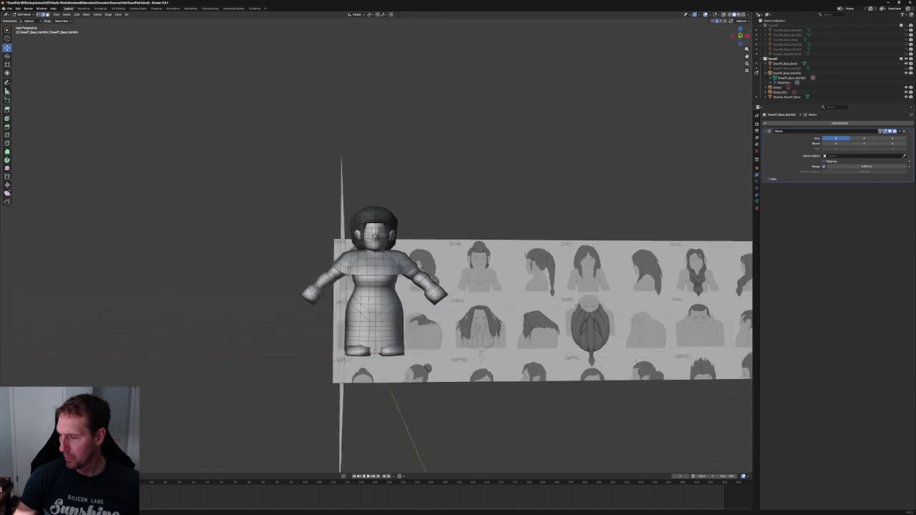
# In front view with X-ray, slide the ear-side hair vertices inward along X
pyautogui.scroll(5, 381, 274)
pyautogui.press('KP_1')
pyautogui.scroll(-2, 430, 215)
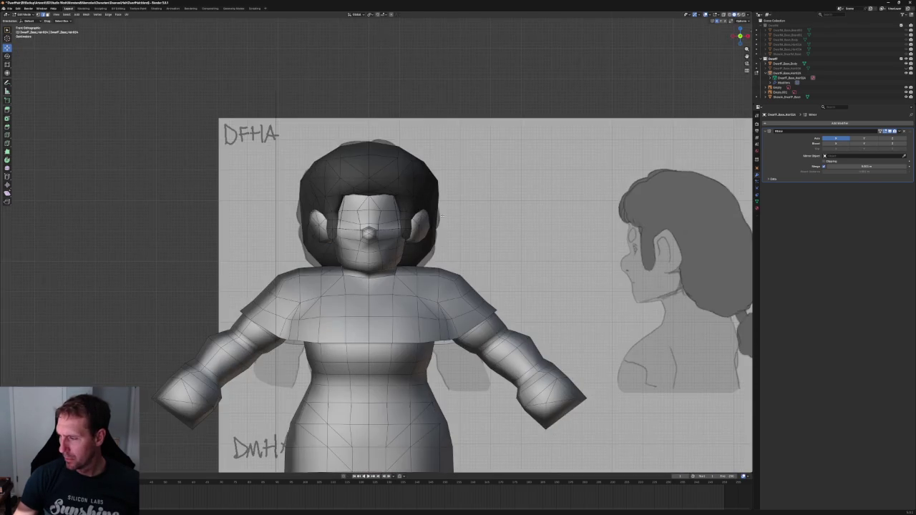
pyautogui.scroll(3, 430, 215)
pyautogui.keyDown('shift'); pyautogui.moveTo(429, 214); pyautogui.dragTo(393, 287, button='middle'); pyautogui.keyUp('shift')
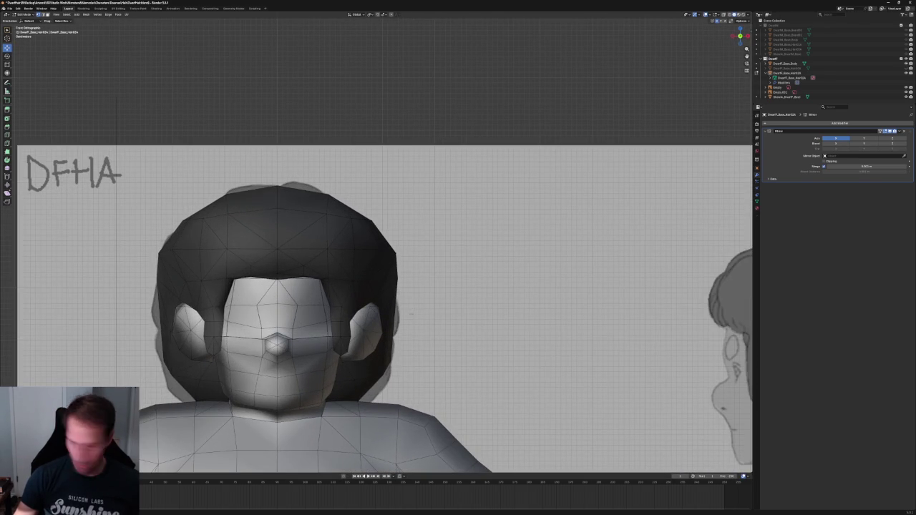
pyautogui.hotkey('alt', 'z')
pyautogui.hotkey('alt', 'z')
pyautogui.press('g')
pyautogui.press('x')
pyautogui.click(387, 333)
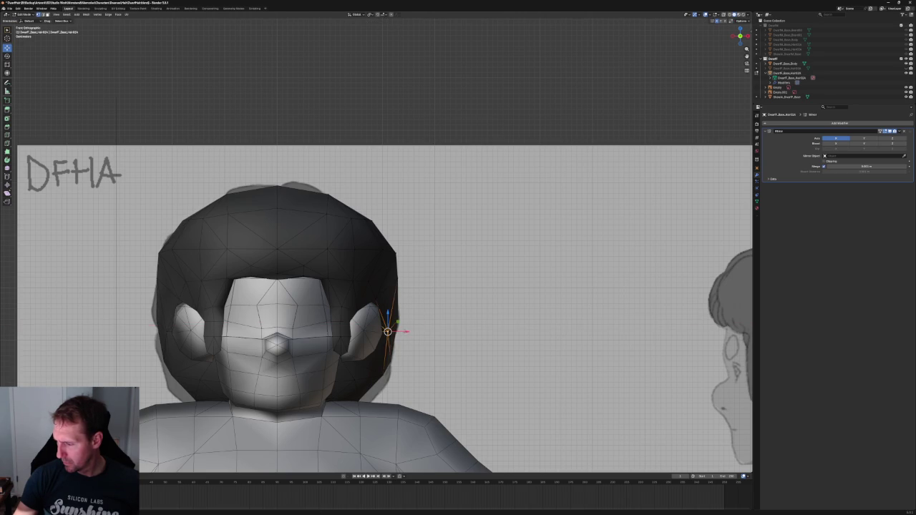
# Move the next set of selected hair vertices inward along the X axis
pyautogui.hotkey('alt', 'a')
pyautogui.scroll(-4, 372, 236)
pyautogui.scroll(3, 372, 236)
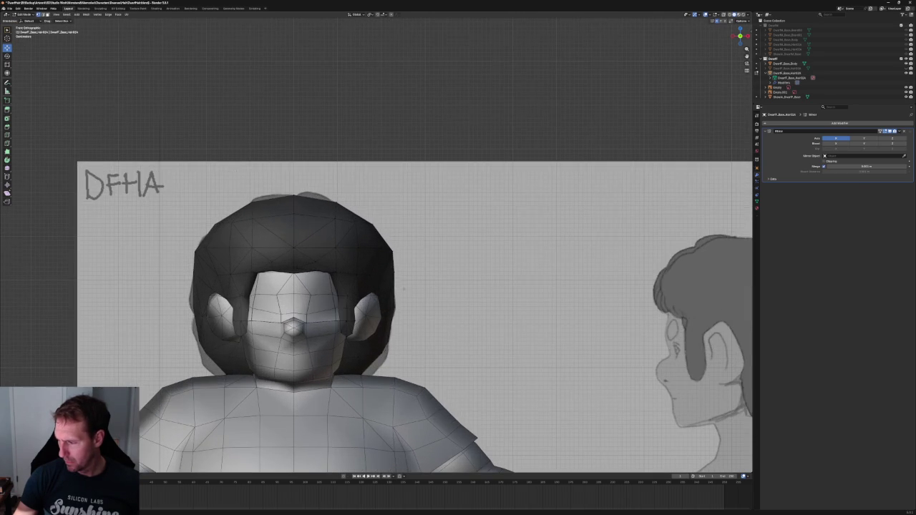
pyautogui.hotkey('alt', 'z')
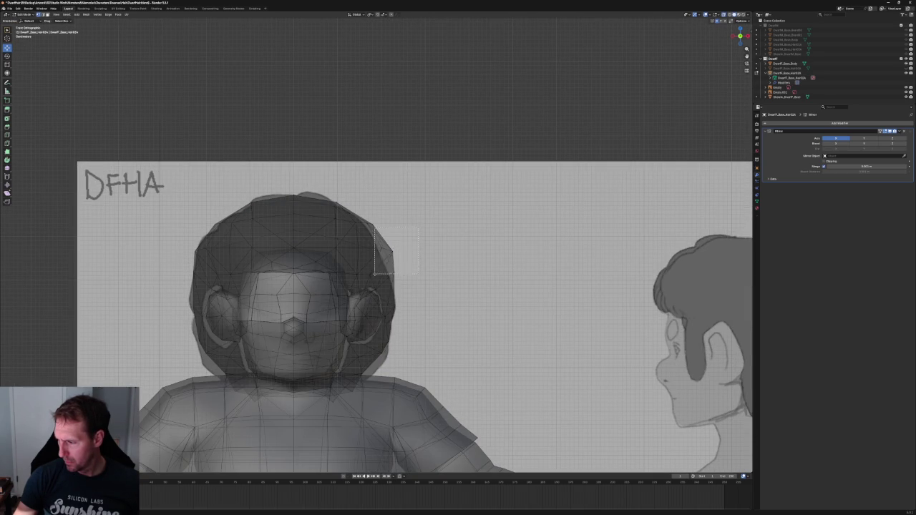
pyautogui.press('g')
pyautogui.press('x')
pyautogui.click(412, 231)
# Narrow the top of the hair by sliding the crown vertices inward along X
pyautogui.hotkey('alt', 'z')
pyautogui.press('g')
pyautogui.press('x')
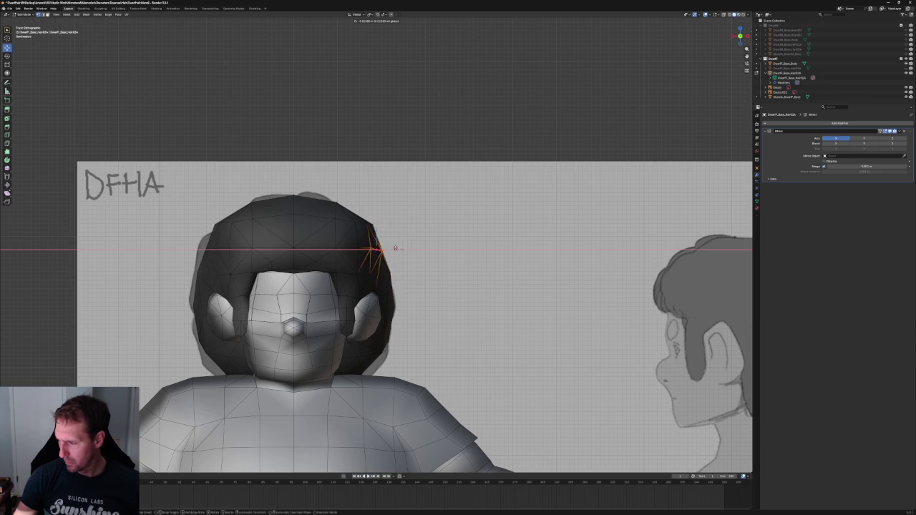
pyautogui.click(397, 248)
pyautogui.hotkey('alt', 'z')
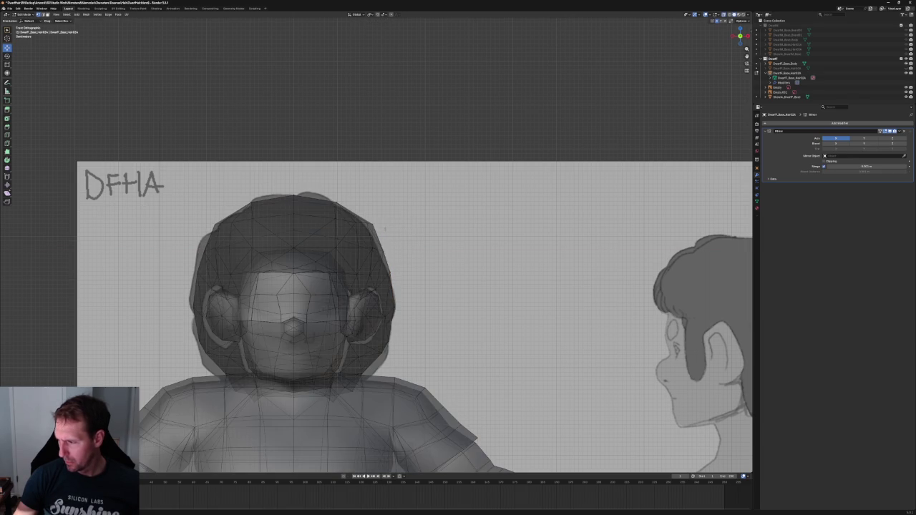
pyautogui.hotkey('alt', 'z')
pyautogui.press('g')
pyautogui.press('x')
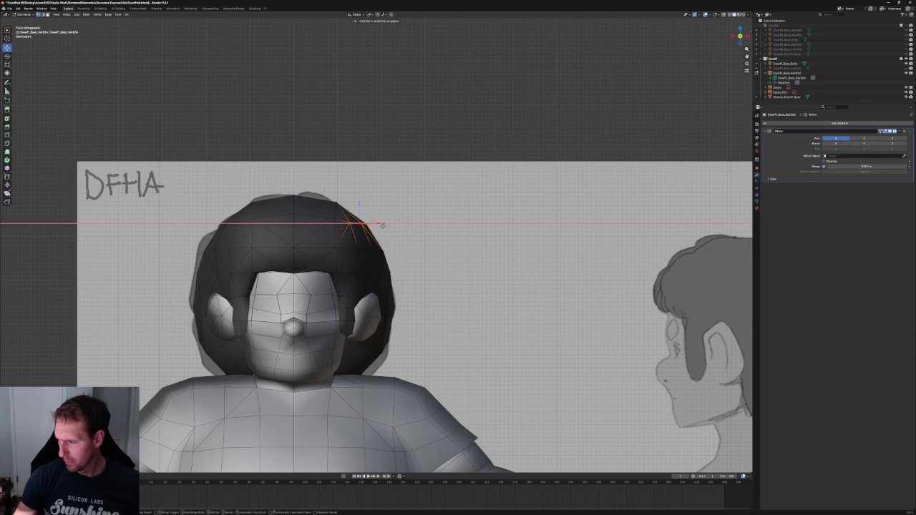
pyautogui.click(382, 224)
# Adjust a hair vertex's height along the Z axis
pyautogui.scroll(-3, 357, 222)
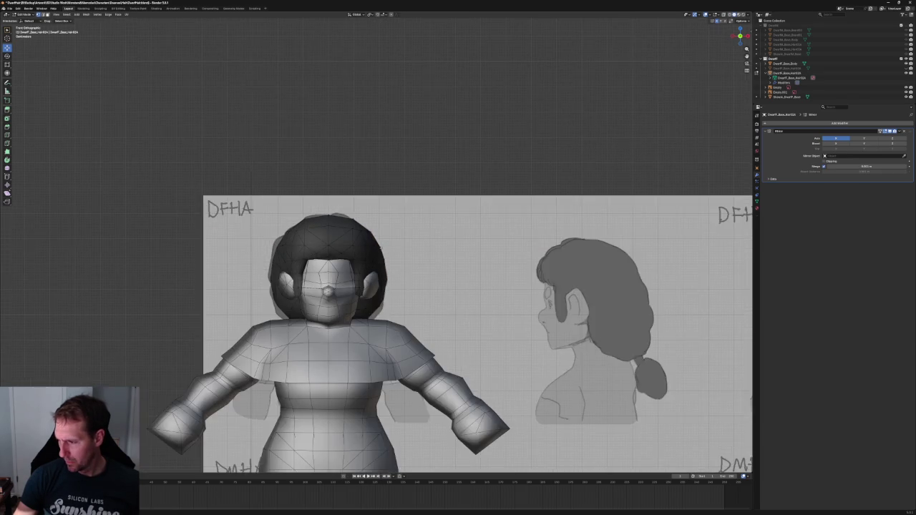
pyautogui.scroll(3, 343, 214)
pyautogui.scroll(2, 338, 214)
pyautogui.press('g')
pyautogui.press('z')
pyautogui.click(338, 214)
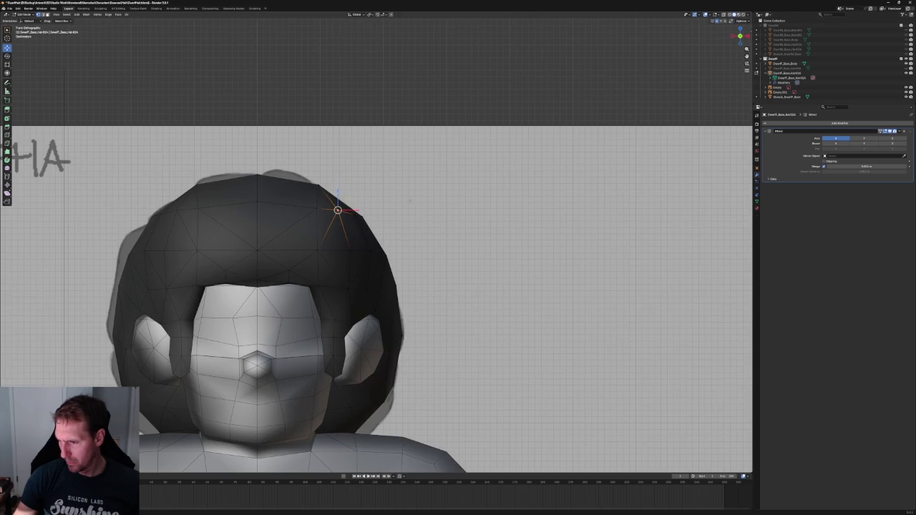
# Orbit to inspect the hair from above and the side, then return to front X-ray view
pyautogui.scroll(-4, 338, 214)
pyautogui.moveTo(338, 214)
pyautogui.mouseDown(button='middle')
pyautogui.moveTo(346, 294)
pyautogui.moveTo(357, 225)
pyautogui.mouseUp(button='middle')
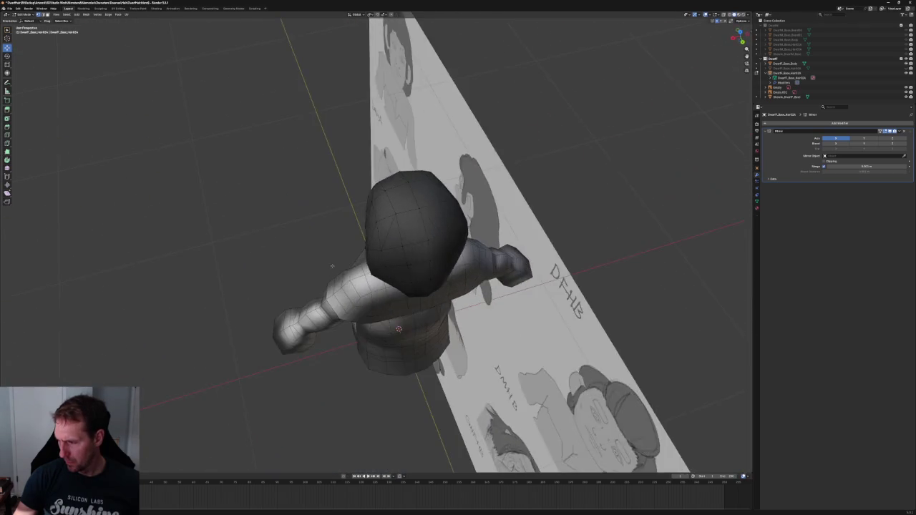
pyautogui.scroll(3, 358, 225)
pyautogui.moveTo(364, 211)
pyautogui.mouseDown(button='middle')
pyautogui.moveTo(370, 239)
pyautogui.moveTo(346, 241)
pyautogui.moveTo(453, 238)
pyautogui.mouseUp(button='middle')
pyautogui.press('KP_1')
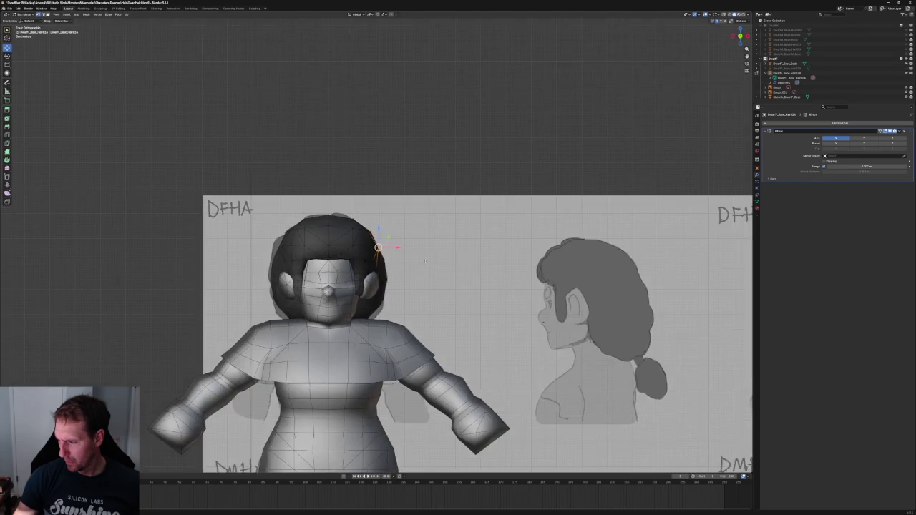
pyautogui.hotkey('alt', 'z')
pyautogui.scroll(4, 432, 283)
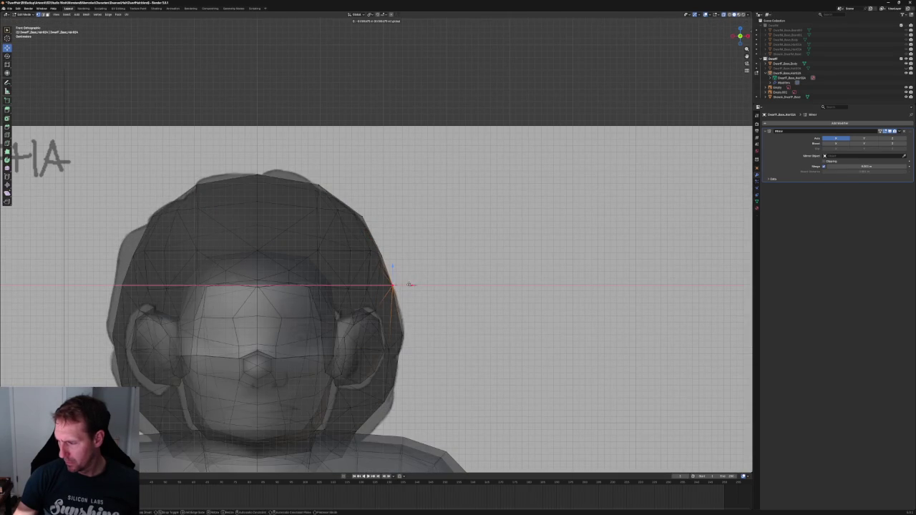
pyautogui.scroll(-3, 372, 286)
pyautogui.scroll(1, 372, 286)
pyautogui.scroll(3, 407, 312)
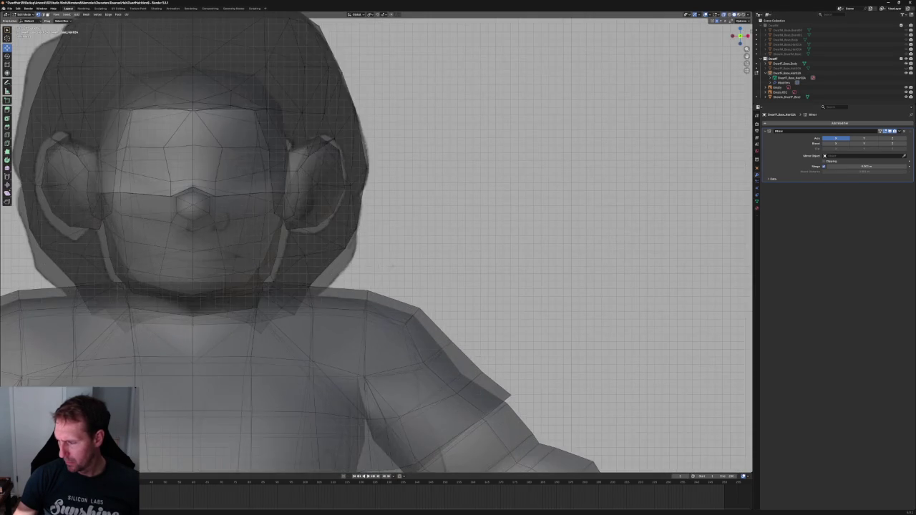
pyautogui.hotkey('alt', 'z')
pyautogui.hotkey('alt', 'z')
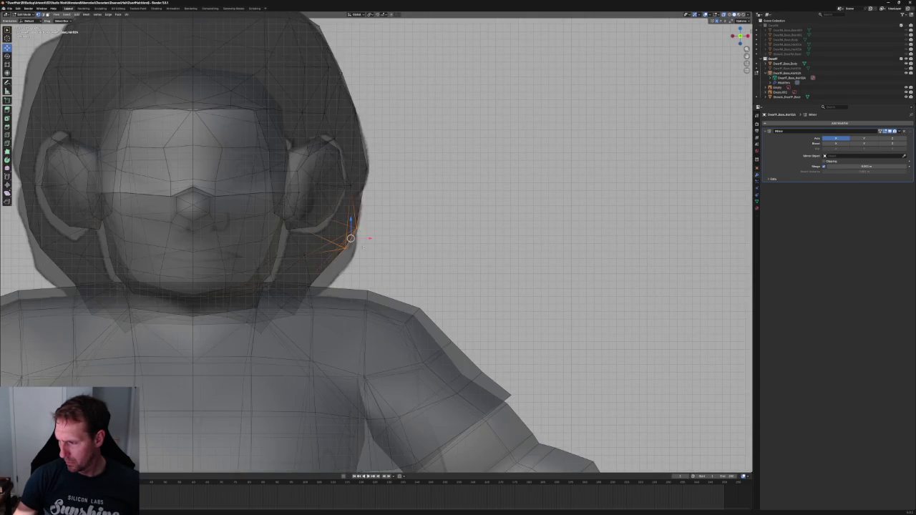
# Pull the hair vertices below the ear and along the jaw inward along X
pyautogui.hotkey('alt', 'z')
pyautogui.press('g')
pyautogui.press('x')
pyautogui.press('Escape')
pyautogui.hotkey('alt', 'z')
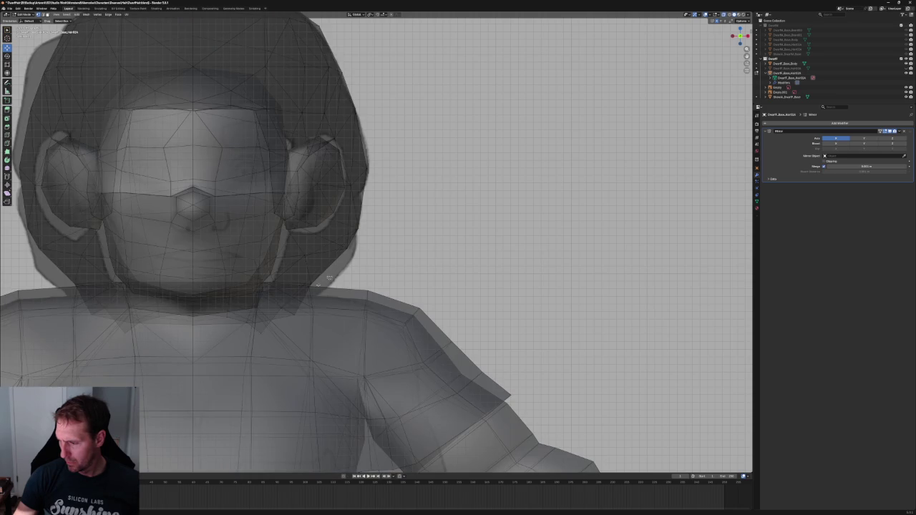
pyautogui.hotkey('alt', 'z')
pyautogui.press('g')
pyautogui.press('x')
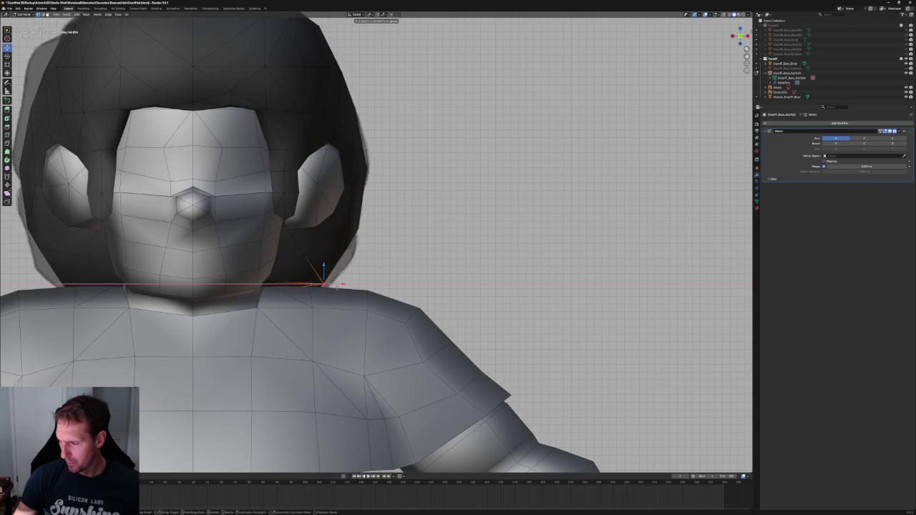
pyautogui.click(338, 286)
pyautogui.press('g')
pyautogui.press('x')
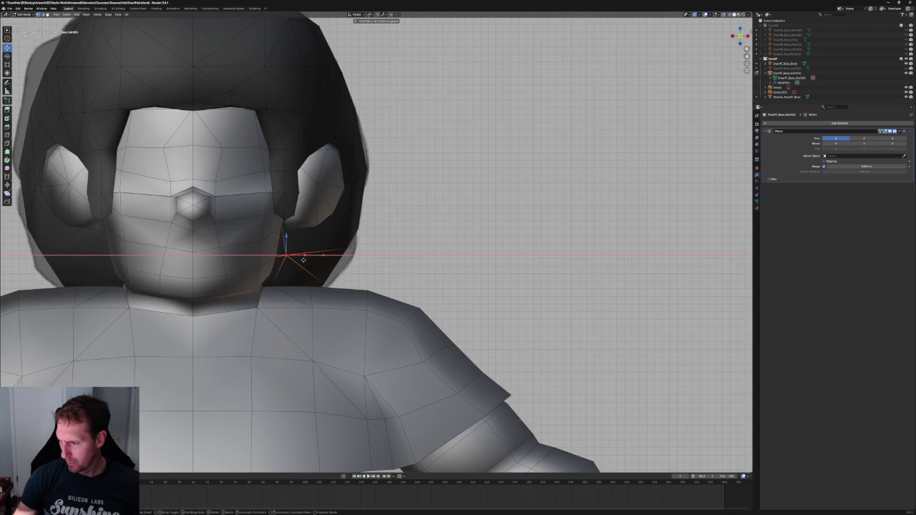
pyautogui.click(304, 260)
# Switch to the right side view to compare the hair against the side sketch
pyautogui.moveTo(303, 260)
pyautogui.mouseDown(button='middle')
pyautogui.moveTo(300, 227)
pyautogui.moveTo(371, 234)
pyautogui.moveTo(322, 215)
pyautogui.mouseUp(button='middle')
pyautogui.scroll(-3, 300, 227)
pyautogui.hotkey('alt', 'z')
pyautogui.press('KP_3')
pyautogui.hotkey('alt', 'z')
pyautogui.scroll(2, 284, 214)
# In side X-ray view, nudge the sideburn tip with axis-constrained moves to match the side sketch
pyautogui.scroll(1, 283, 214)
pyautogui.scroll(5, 322, 215)
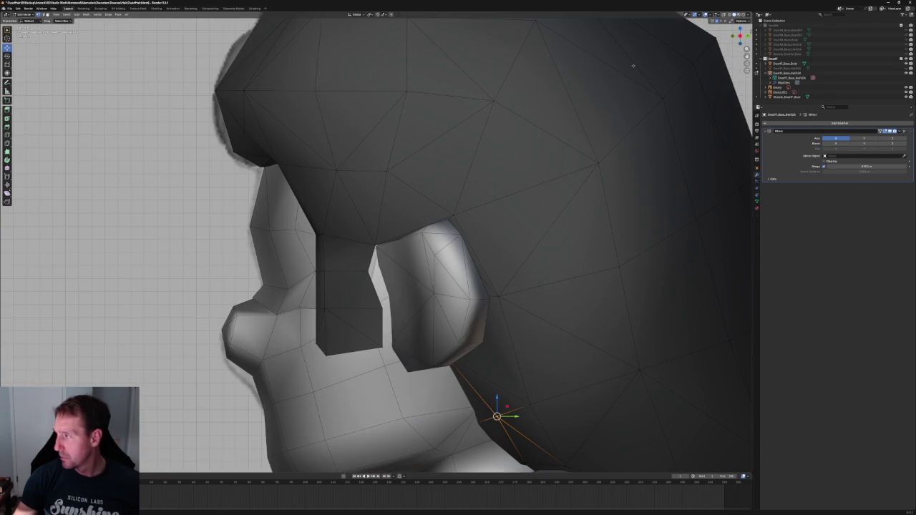
pyautogui.hotkey('alt', 'z')
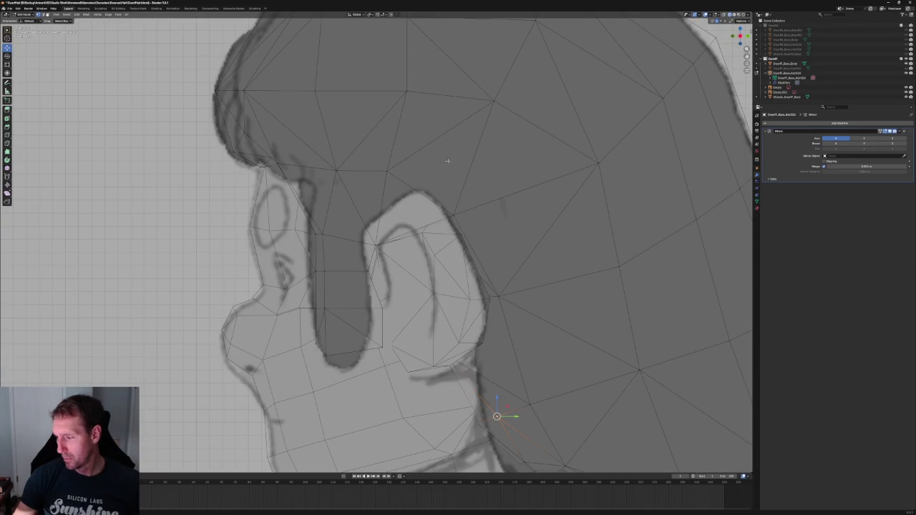
pyautogui.press('g')
pyautogui.press('y')
pyautogui.click(350, 362)
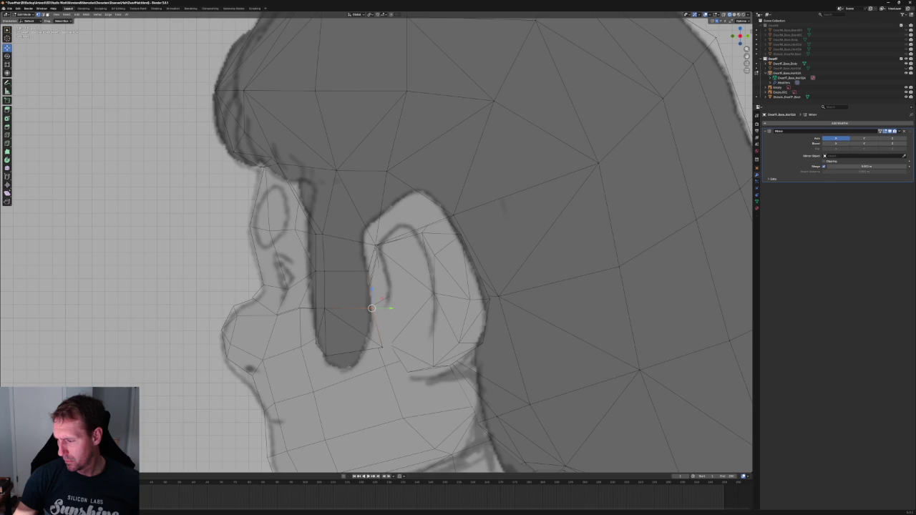
pyautogui.press('g')
pyautogui.hotkey('shift', 'x')
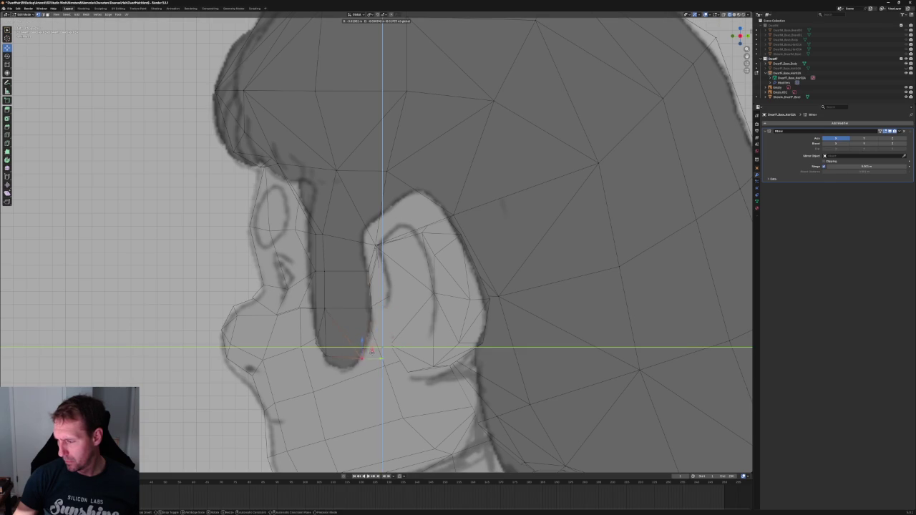
pyautogui.click(365, 351)
pyautogui.press('g')
pyautogui.hotkey('shift', 'z')
pyautogui.click(313, 339)
# Back in front view, shift the vertex beside the ear sideways along X
pyautogui.scroll(-8, 312, 339)
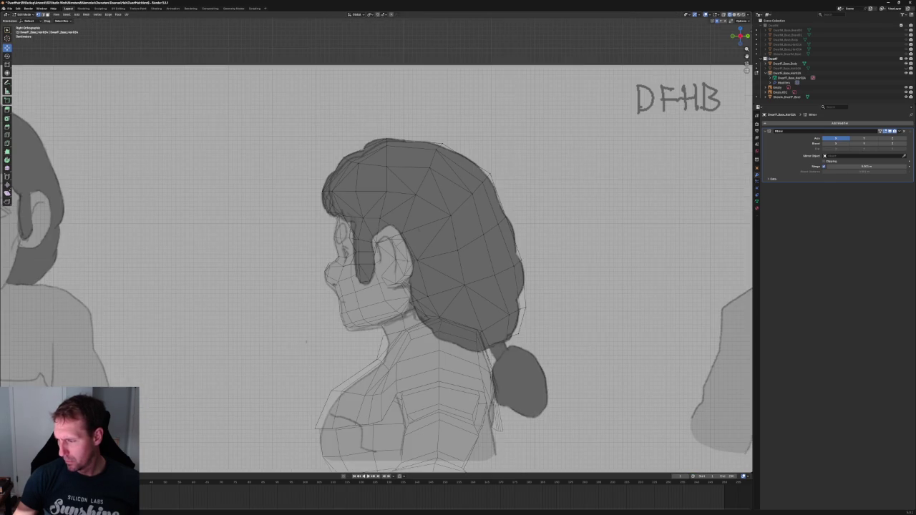
pyautogui.moveTo(299, 338)
pyautogui.mouseDown(button='middle')
pyautogui.moveTo(371, 257)
pyautogui.moveTo(418, 268)
pyautogui.mouseUp(button='middle')
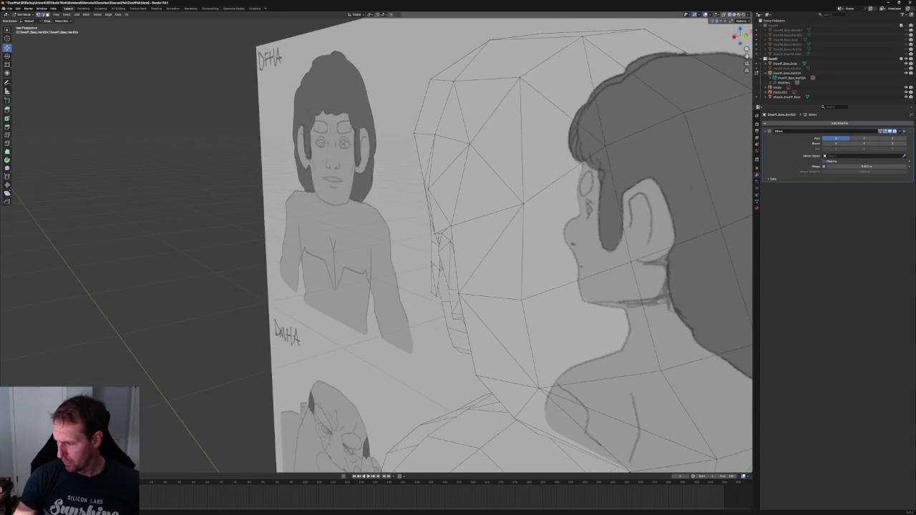
pyautogui.moveTo(438, 270); pyautogui.dragTo(495, 276, button='middle')
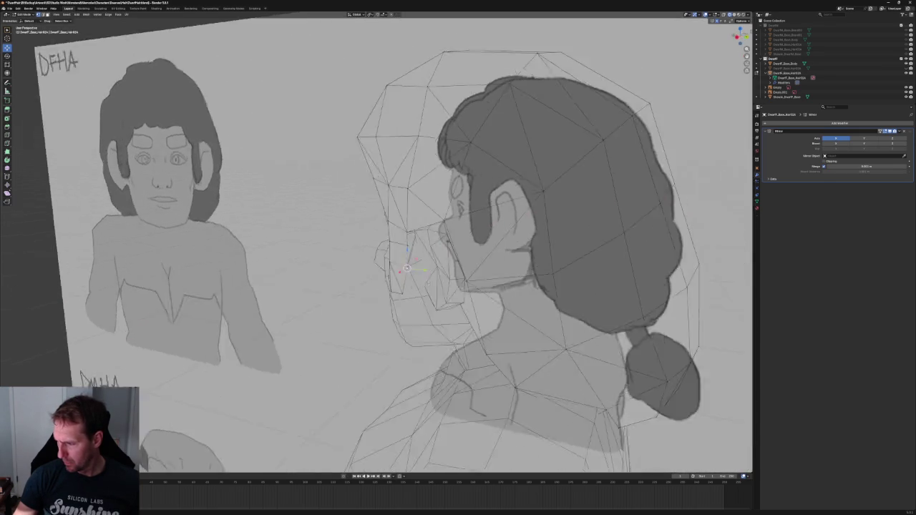
pyautogui.press('KP_1')
pyautogui.press('KP_Decimal')
pyautogui.scroll(-5, 428, 289)
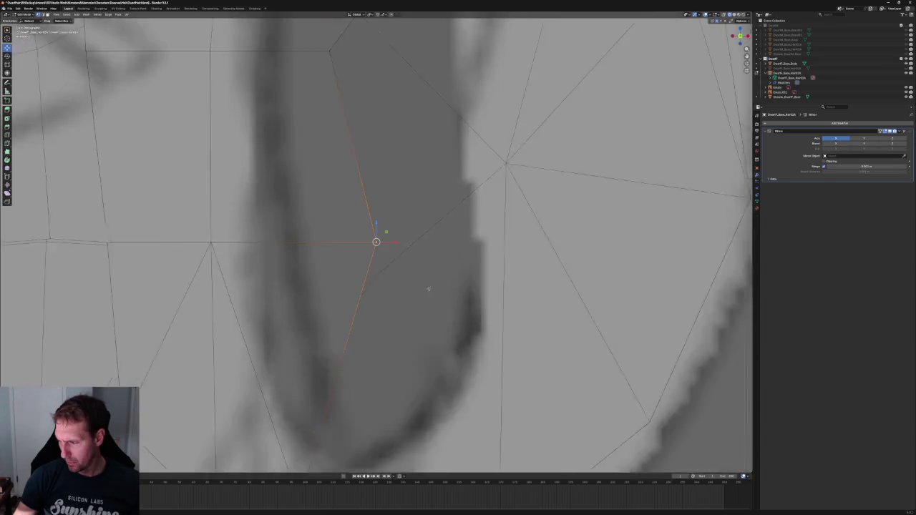
pyautogui.scroll(-3, 428, 289)
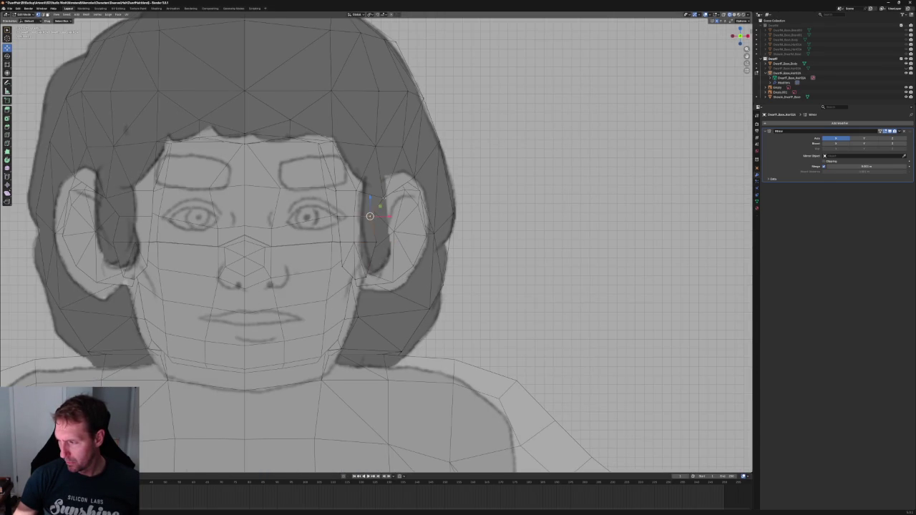
pyautogui.press('g')
pyautogui.press('x')
pyautogui.click(385, 192)
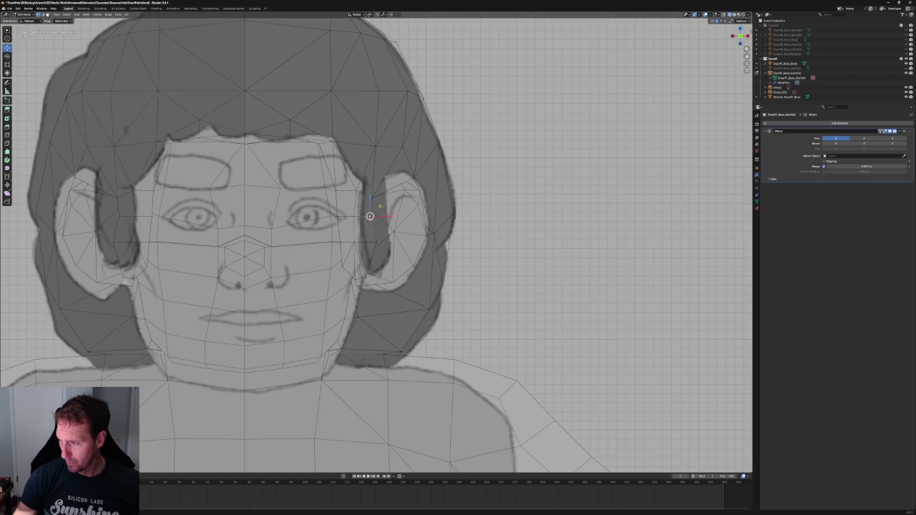
# Raise the temple vertex beside the eye slightly along Z to tighten the hairline
pyautogui.press('g')
pyautogui.press('x')
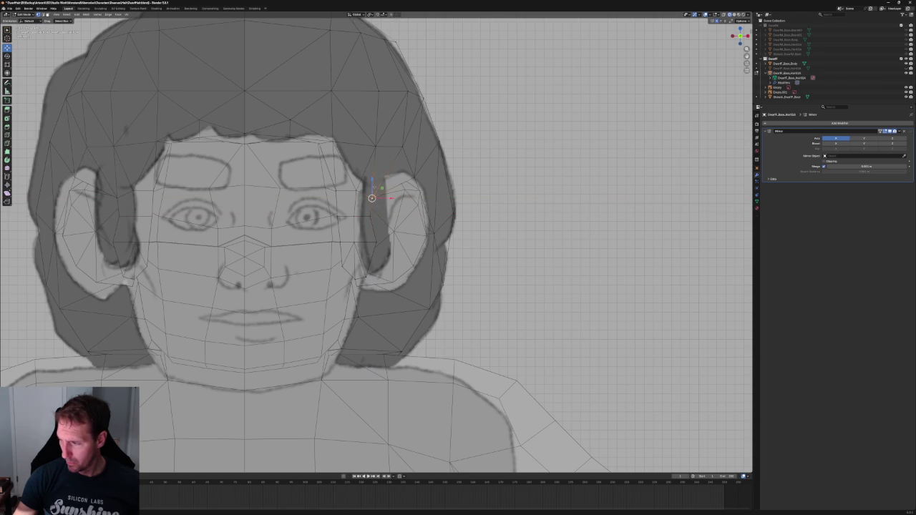
pyautogui.press('g')
pyautogui.press('z')
pyautogui.click(377, 178)
pyautogui.scroll(-3, 377, 178)
pyautogui.moveTo(377, 178)
pyautogui.mouseDown(button='middle')
pyautogui.moveTo(358, 245)
pyautogui.moveTo(372, 215)
pyautogui.mouseUp(button='middle')
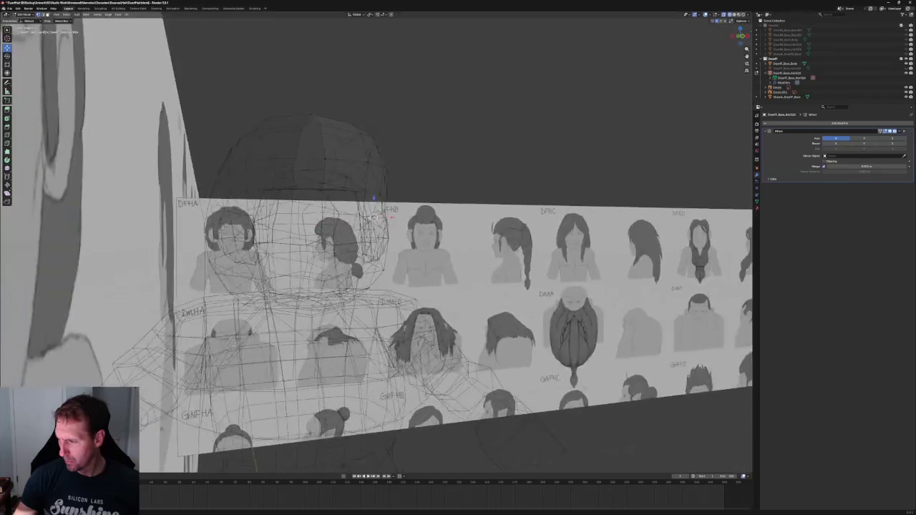
# In front view, move the sideburn vertex along X toward the cheek in several nudges
pyautogui.press('KP_1')
pyautogui.scroll(5, 359, 250)
pyautogui.scroll(2, 359, 250)
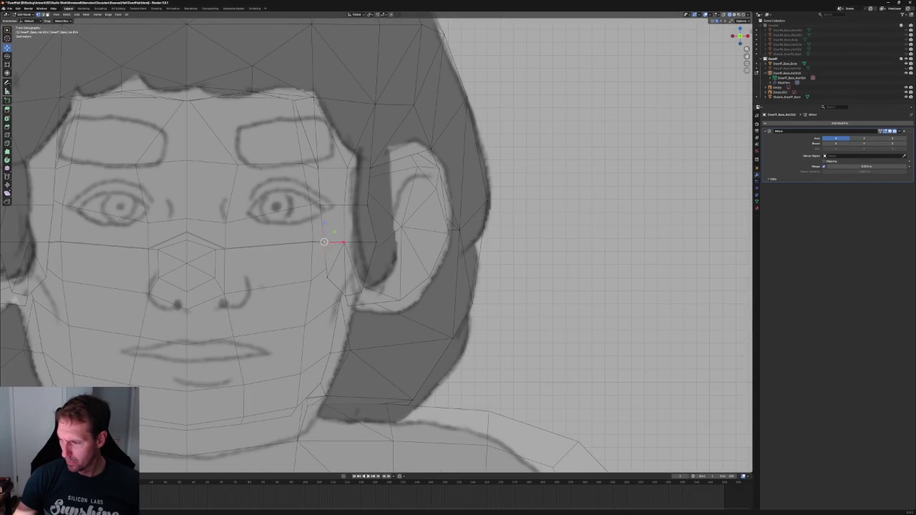
pyautogui.press('g')
pyautogui.press('x')
pyautogui.click(337, 243)
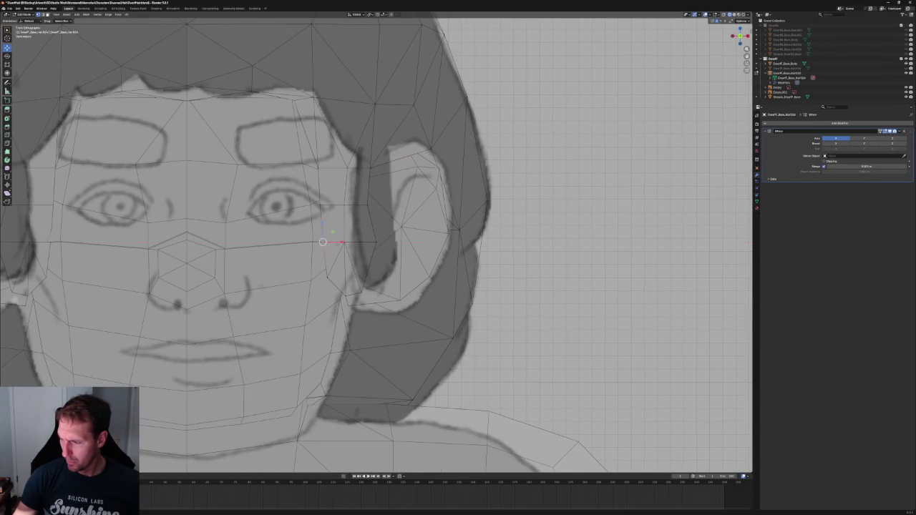
pyautogui.press('g')
pyautogui.press('x')
pyautogui.click(331, 206)
pyautogui.press('g')
pyautogui.press('x')
pyautogui.click(320, 204)
# Raise the sideburn vertex slightly along Z in two small moves
pyautogui.press('g')
pyautogui.press('z')
pyautogui.press('Return')
pyautogui.press('g')
pyautogui.press('z')
pyautogui.press('Return')
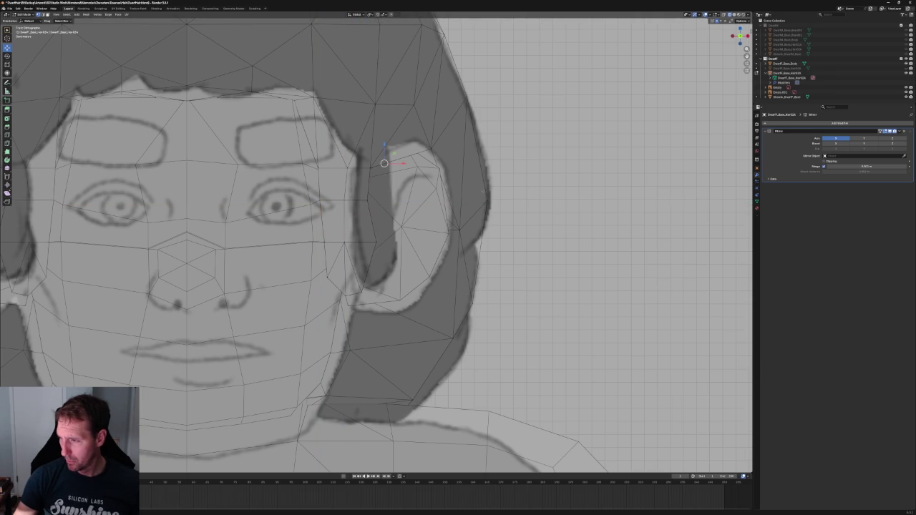
pyautogui.scroll(-4, 321, 146)
pyautogui.scroll(4, 358, 252)
# Fine-tune the sideburn vertex left and right along X until it matches the front sketch
pyautogui.press('g')
pyautogui.press('x')
pyautogui.press('Return')
pyautogui.press('g')
pyautogui.press('x')
pyautogui.press('Return')
pyautogui.scroll(-4, 348, 292)
pyautogui.press('g')
pyautogui.press('x')
pyautogui.press('Return')
pyautogui.scroll(4, 352, 292)
pyautogui.press('g')
pyautogui.press('x')
pyautogui.press('Return')
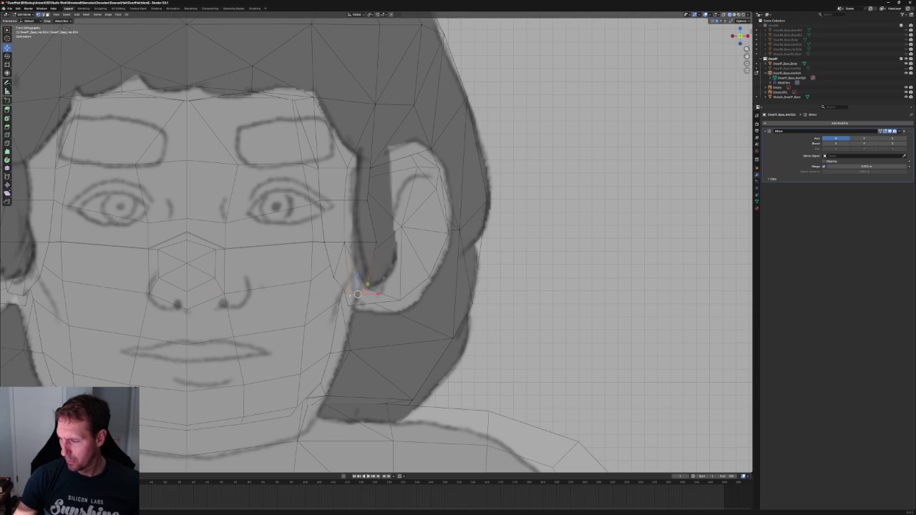
# Place the vertex by the ear with a Shift+Y-constrained move and return to solid shading
pyautogui.press('g')
pyautogui.hotkey('shift', 'y')
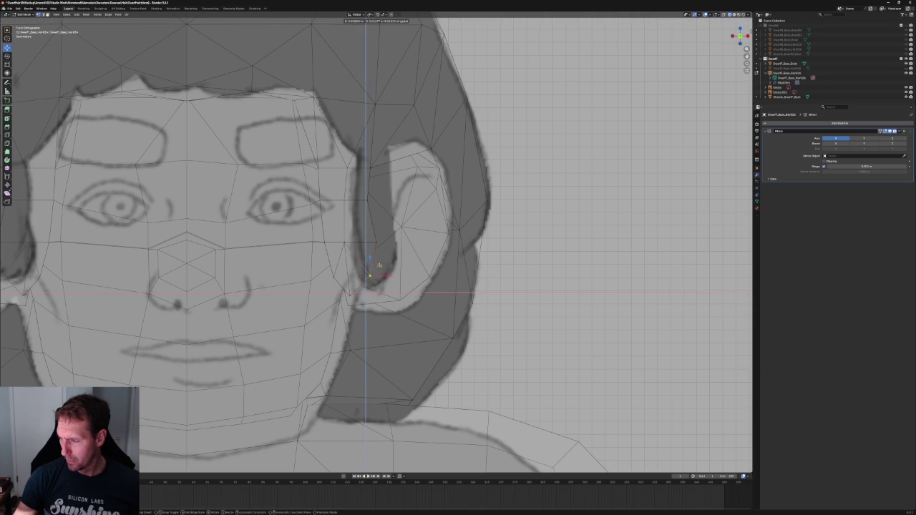
pyautogui.press('Return')
pyautogui.scroll(-4, 392, 252)
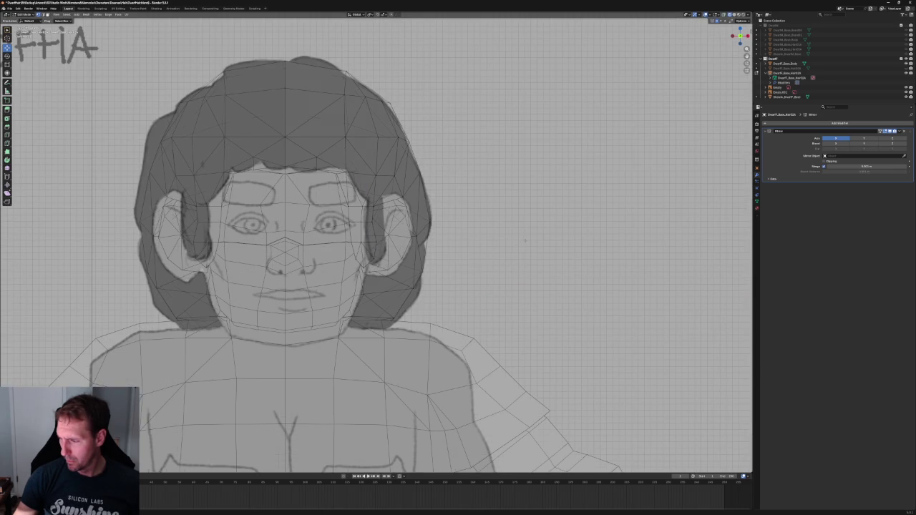
pyautogui.click(735, 15)
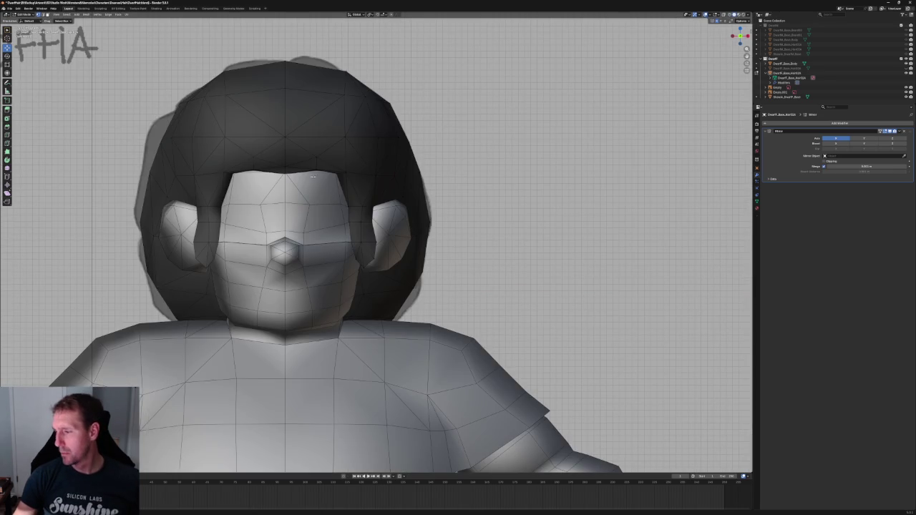
# Nudge the vertex beside the ear slightly left along X, then deselect it
pyautogui.scroll(4, 315, 282)
pyautogui.scroll(-4, 315, 281)
pyautogui.scroll(7, 315, 281)
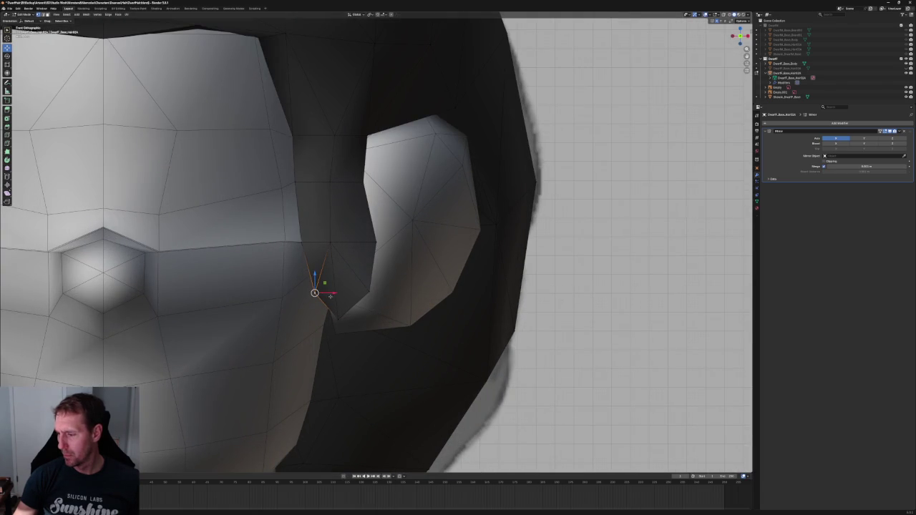
pyautogui.press('g')
pyautogui.press('x')
pyautogui.press('Return')
pyautogui.hotkey('alt', 'a')
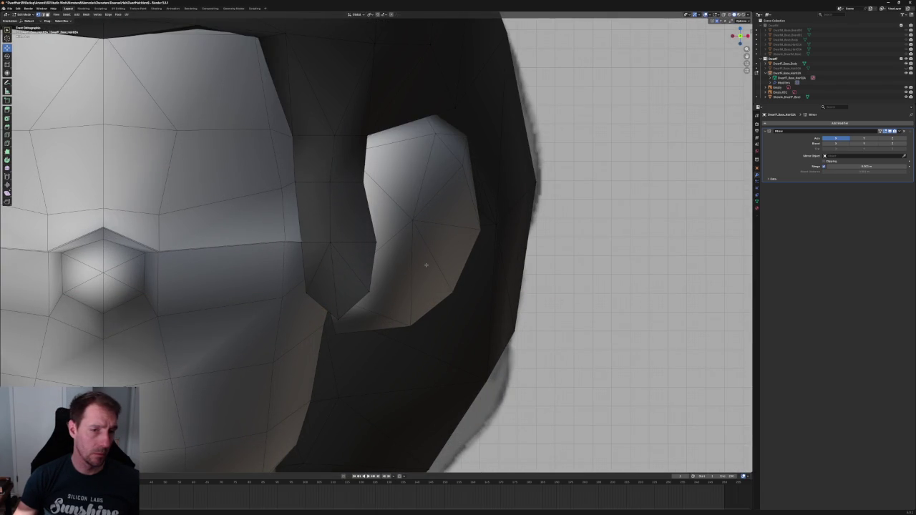
pyautogui.scroll(-7, 426, 265)
# In X-ray side view, move the vertex near the ear along Y to a new depth
pyautogui.moveTo(400, 256); pyautogui.dragTo(401, 242, button='middle')
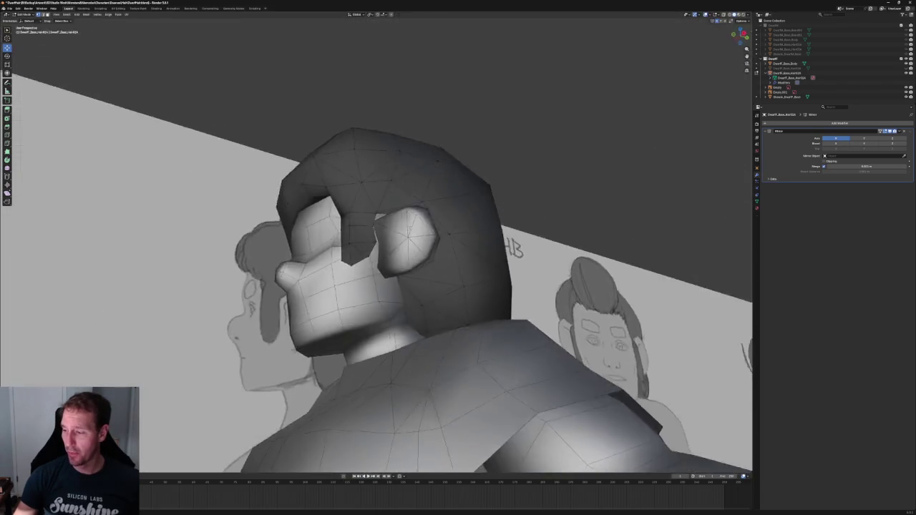
pyautogui.press('KP_3')
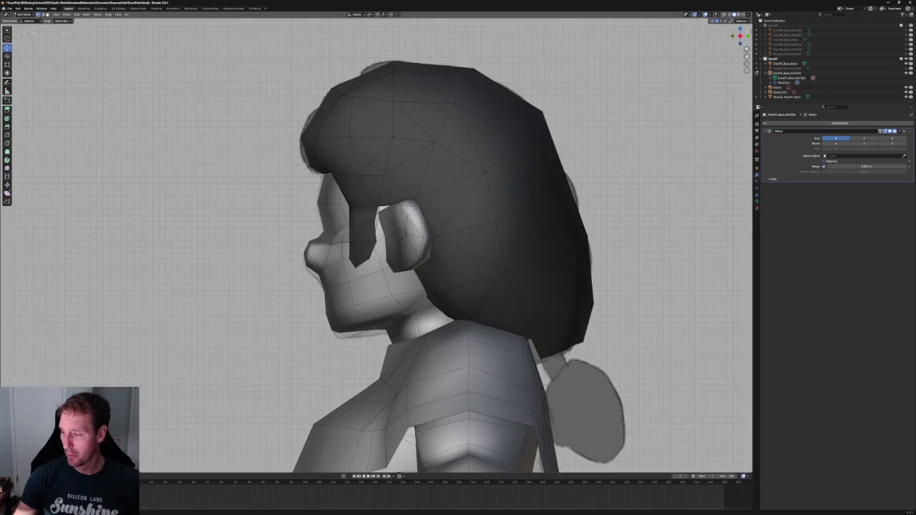
pyautogui.scroll(5, 387, 236)
pyautogui.hotkey('alt', 'z')
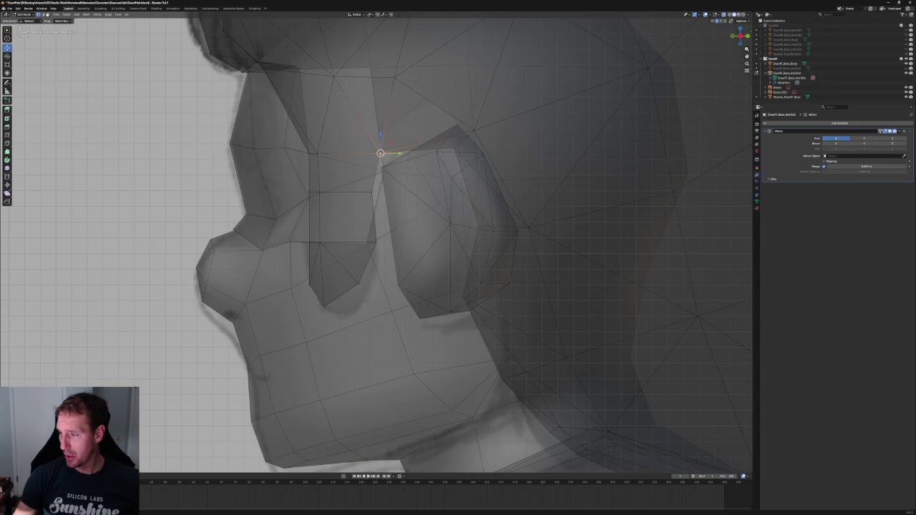
pyautogui.press('g')
pyautogui.press('y')
pyautogui.click(391, 149)
# Select the sideburn vertex in front of the ear and move it along Y
pyautogui.scroll(-5, 391, 149)
pyautogui.moveTo(391, 148)
pyautogui.mouseDown(button='middle')
pyautogui.moveTo(382, 225)
pyautogui.moveTo(377, 208)
pyautogui.mouseUp(button='middle')
pyautogui.scroll(5, 378, 208)
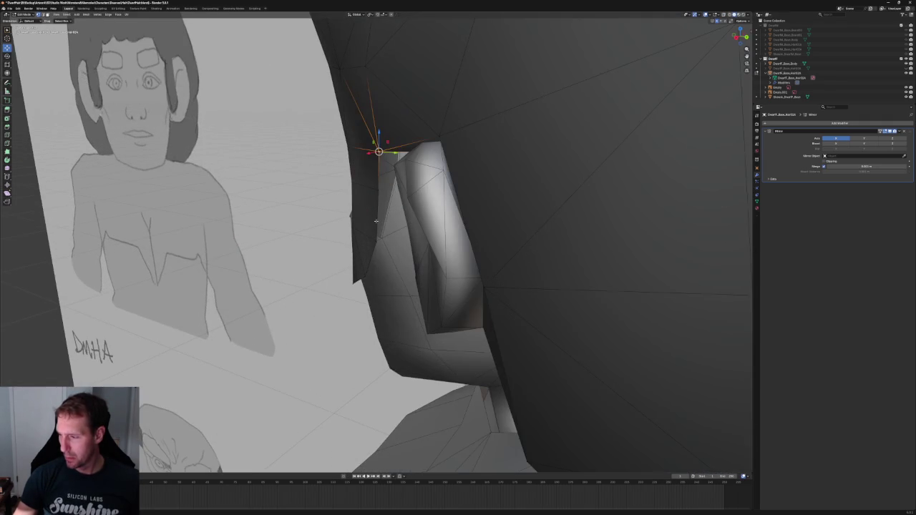
pyautogui.click(381, 186)
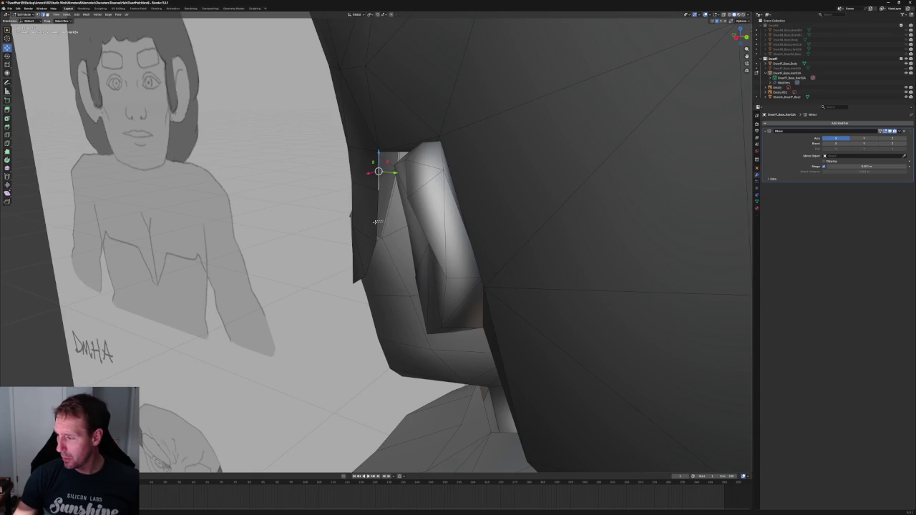
pyautogui.moveTo(374, 256)
pyautogui.mouseDown(button='middle')
pyautogui.moveTo(394, 247)
pyautogui.moveTo(348, 237)
pyautogui.mouseUp(button='middle')
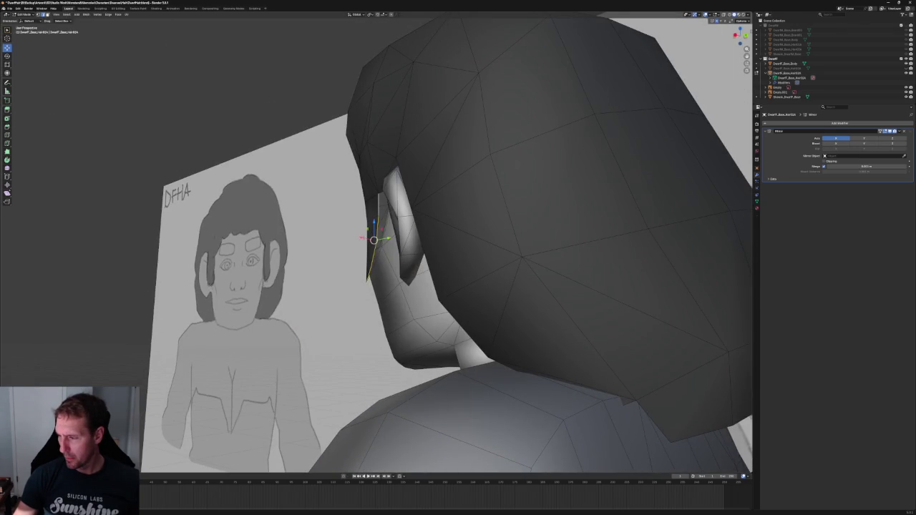
pyautogui.press('g')
pyautogui.press('y')
pyautogui.click(386, 241)
# From the front view, shift the sideburn edge slightly along X
pyautogui.moveTo(387, 241)
pyautogui.mouseDown(button='middle')
pyautogui.moveTo(397, 244)
pyautogui.moveTo(372, 232)
pyautogui.mouseUp(button='middle')
pyautogui.press('g')
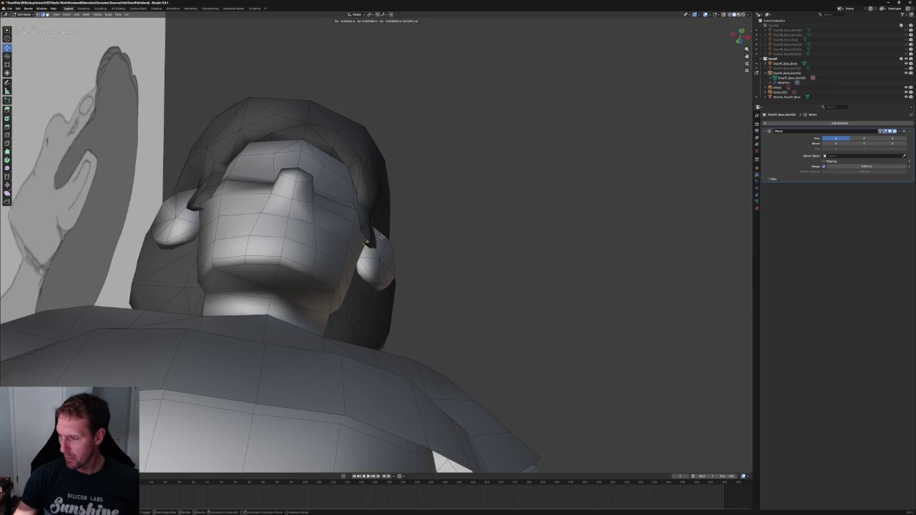
pyautogui.press('x')
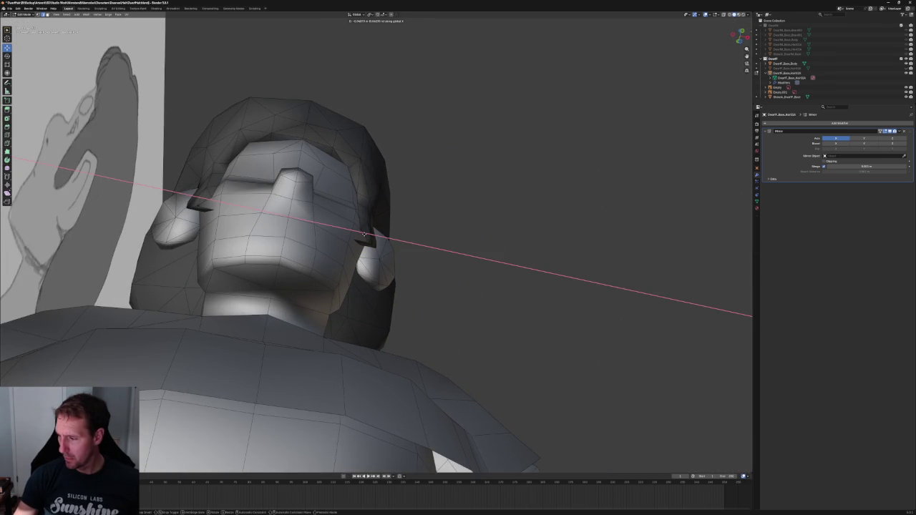
pyautogui.click(475, 229)
# Slide the sideburn vertex along Y in X-ray side view, then save the file
pyautogui.scroll(-4, 475, 229)
pyautogui.moveTo(458, 236); pyautogui.dragTo(412, 241, button='middle')
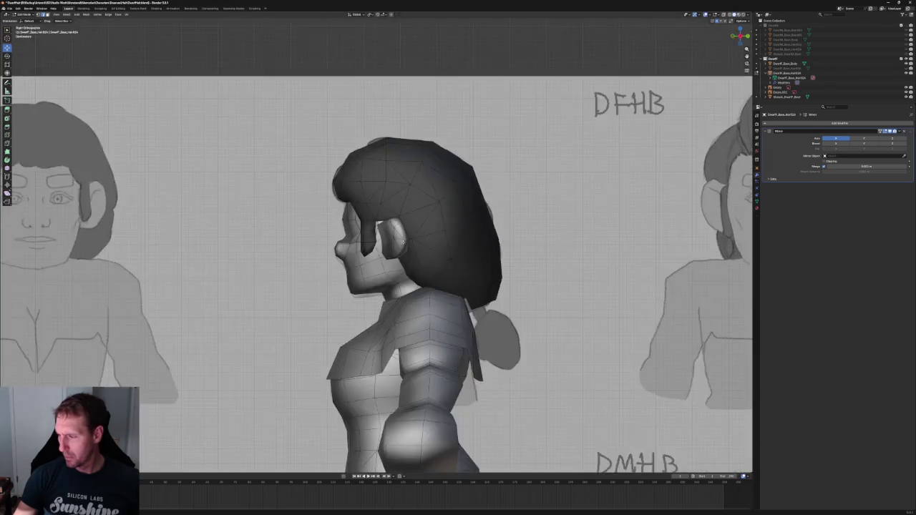
pyautogui.scroll(6, 400, 242)
pyautogui.hotkey('alt', 'z')
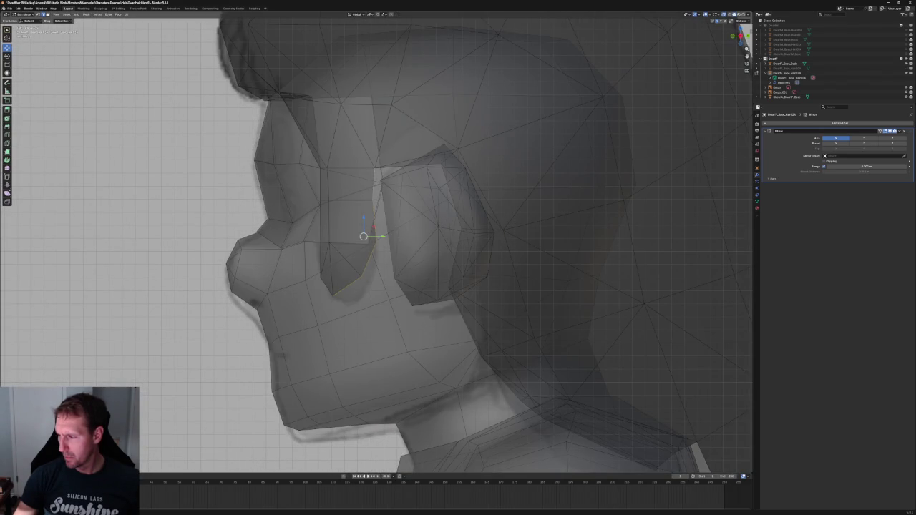
pyautogui.press('g')
pyautogui.press('y')
pyautogui.press('Return')
pyautogui.hotkey('alt', 'z')
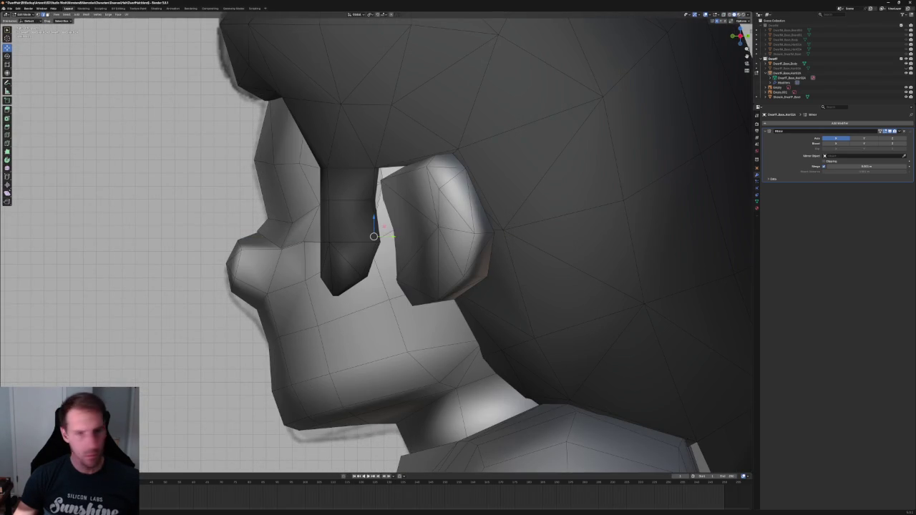
pyautogui.hotkey('ctrl', 's')
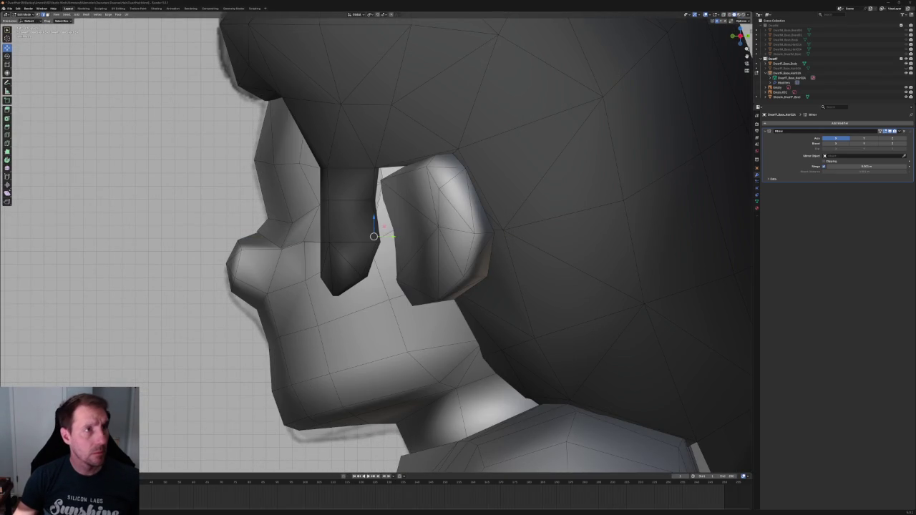
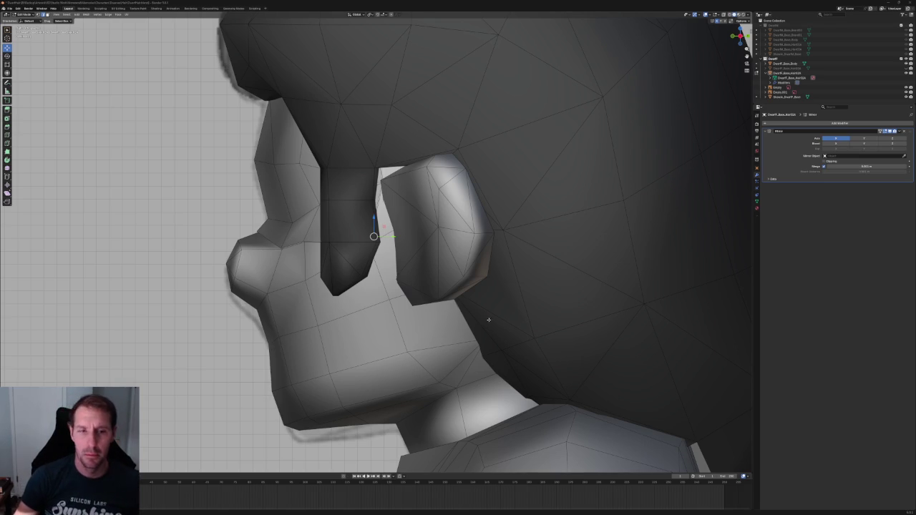
# With X-ray on, move the selected sideburn geometry along X toward the ear
pyautogui.rightClick(320, 286)
pyautogui.scroll(-1, 292, 252)
pyautogui.scroll(-3, 292, 251)
pyautogui.scroll(5, 350, 235)
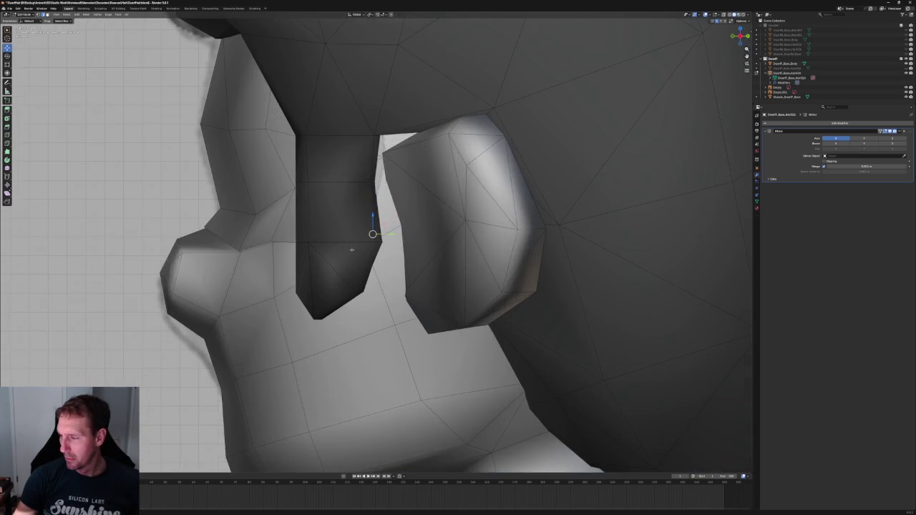
pyautogui.hotkey('alt', 'z')
pyautogui.hotkey('alt', 'z')
pyautogui.moveTo(383, 227)
pyautogui.mouseDown(button='middle')
pyautogui.moveTo(390, 240)
pyautogui.moveTo(377, 237)
pyautogui.moveTo(375, 251)
pyautogui.moveTo(379, 236)
pyautogui.moveTo(402, 232)
pyautogui.moveTo(388, 239)
pyautogui.mouseUp(button='middle')
pyautogui.press('g')
pyautogui.press('x')
pyautogui.click(379, 236)
# Select the upper vertex beside the ear and lower it slightly along Z
pyautogui.scroll(2, 376, 237)
pyautogui.scroll(2, 351, 265)
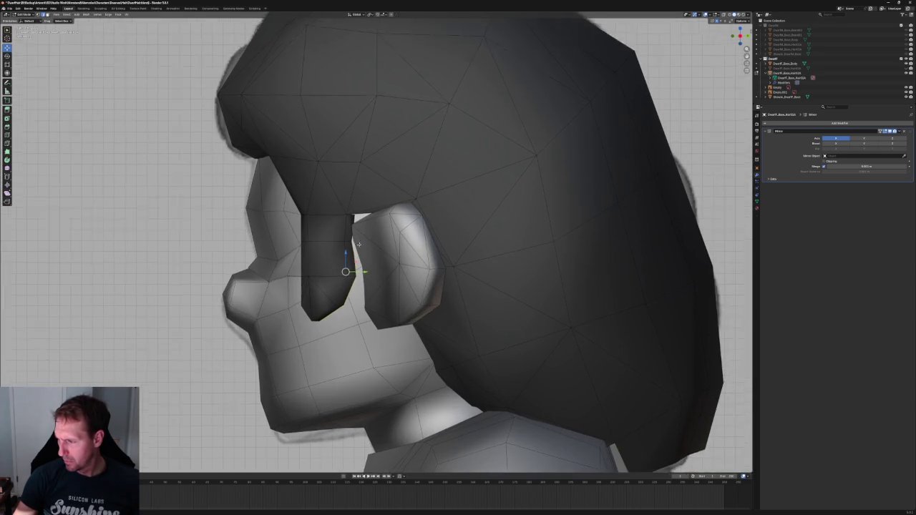
pyautogui.scroll(4, 354, 252)
pyautogui.click(315, 268)
pyautogui.hotkey('alt', 'z')
pyautogui.scroll(-3, 334, 227)
pyautogui.scroll(3, 334, 227)
pyautogui.click(329, 218)
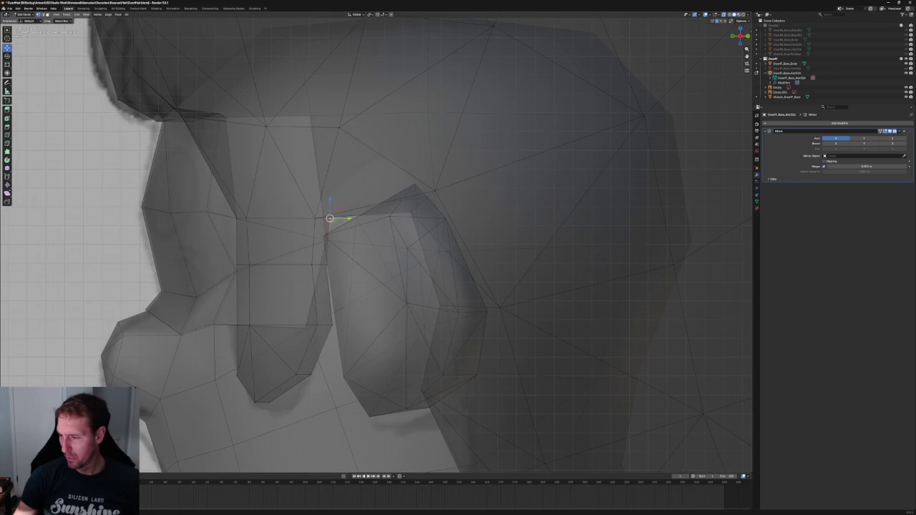
pyautogui.press('g')
pyautogui.press('z')
pyautogui.click(332, 257)
# With X-ray off, nudge that vertex twice along Y to hug the ear
pyautogui.hotkey('alt', 'z')
pyautogui.press('g')
pyautogui.press('y')
pyautogui.click(345, 265)
pyautogui.press('g')
pyautogui.press('y')
pyautogui.click(357, 287)
# Check the head from the right side view and select a strand vertex behind the ear
pyautogui.moveTo(357, 287)
pyautogui.mouseDown(button='middle')
pyautogui.moveTo(386, 279)
pyautogui.moveTo(372, 272)
pyautogui.mouseUp(button='middle')
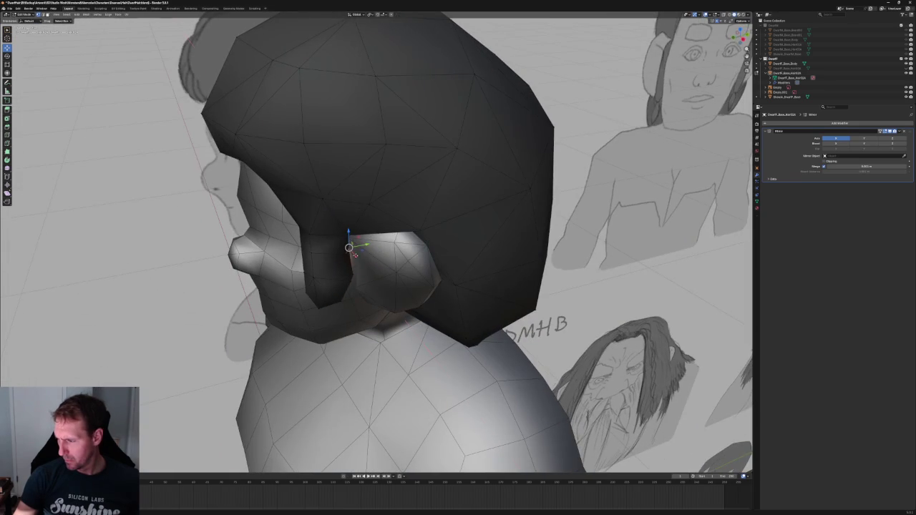
pyautogui.press('KP_3')
pyautogui.scroll(3, 405, 245)
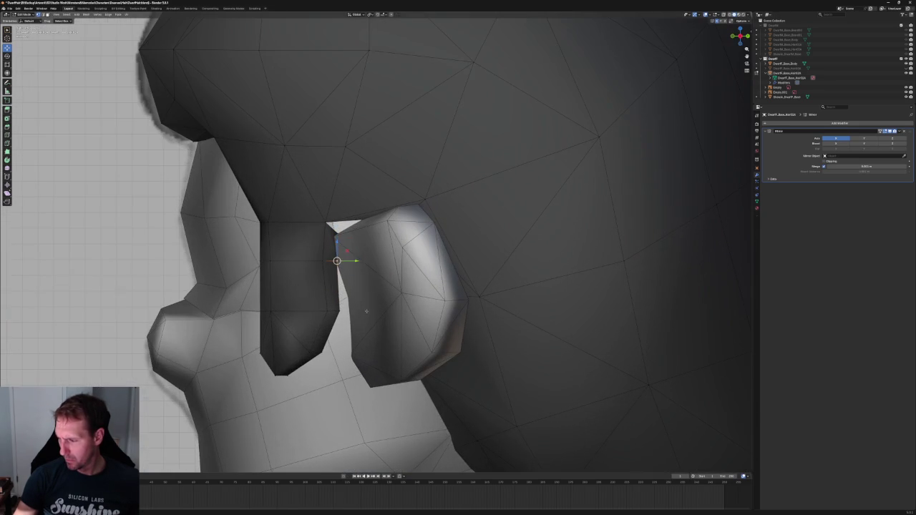
pyautogui.scroll(-3, 336, 286)
pyautogui.moveTo(336, 287)
pyautogui.mouseDown(button='middle')
pyautogui.moveTo(343, 300)
pyautogui.moveTo(337, 281)
pyautogui.mouseUp(button='middle')
pyautogui.click(354, 310)
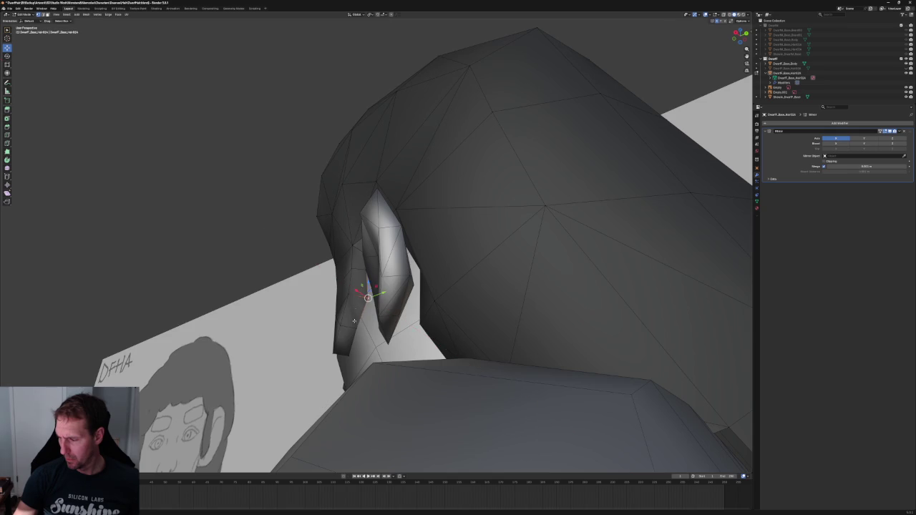
# Inspect the strand from the back view, select its lower tip, then clear the selection
pyautogui.moveTo(356, 328); pyautogui.dragTo(298, 384, button='middle')
pyautogui.press('KP_3')
pyautogui.press('ctrl+KP_1')
pyautogui.scroll(3, 298, 384)
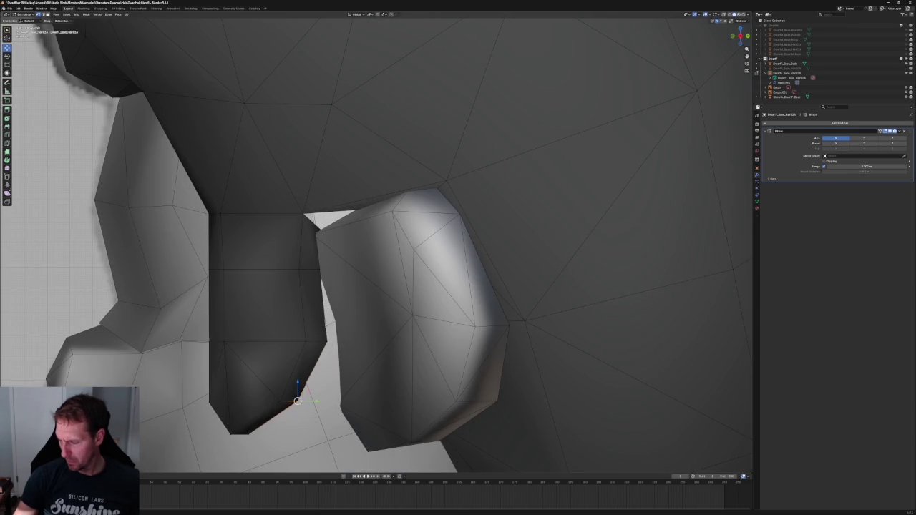
pyautogui.click(288, 400)
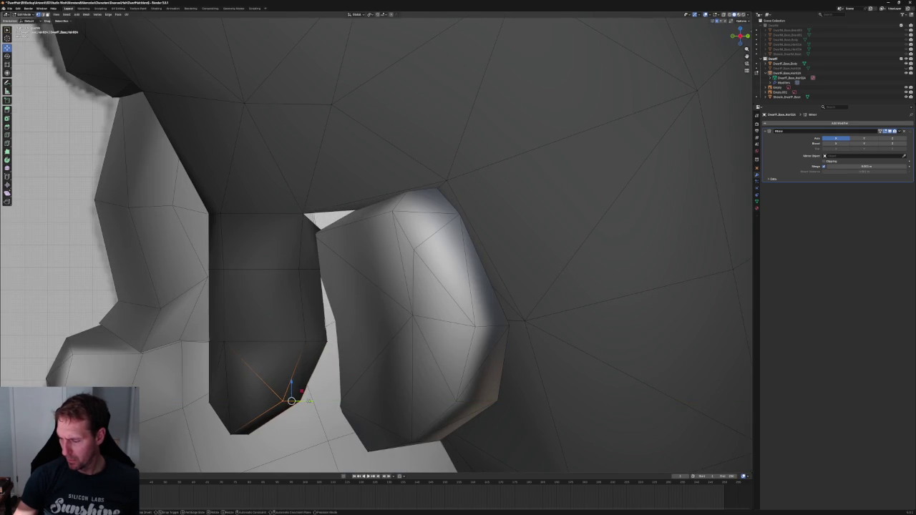
pyautogui.scroll(-5, 322, 390)
pyautogui.hotkey('alt', 'a')
pyautogui.scroll(3, 360, 307)
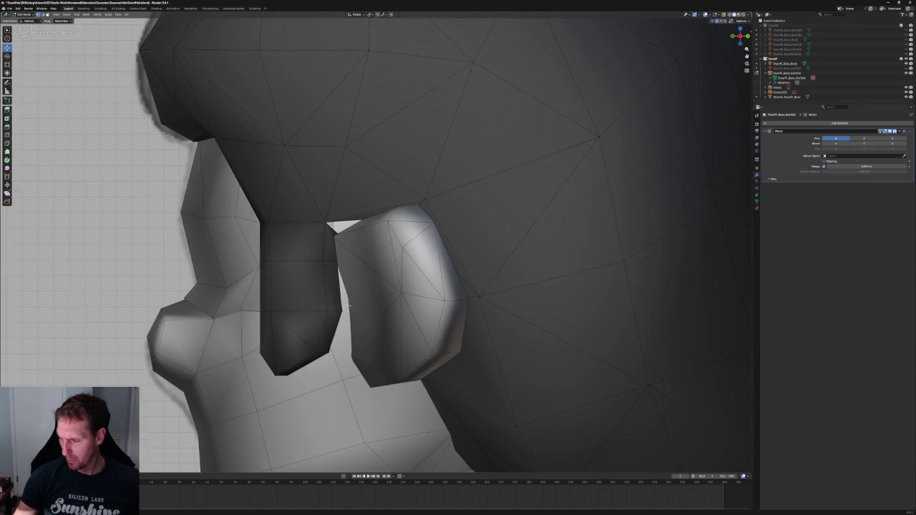
# In X-ray, select the vertical edge beside the ear and trial a Y move, cancelling it
pyautogui.hotkey('alt', 'z')
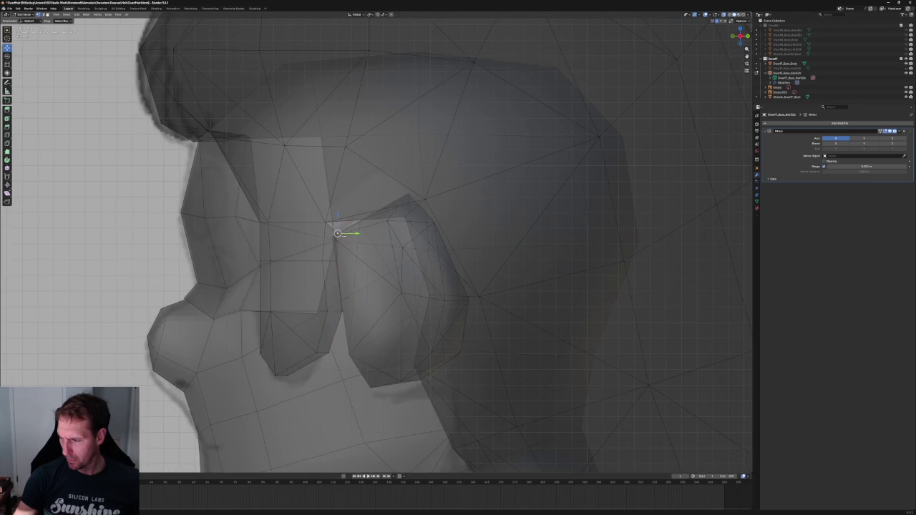
pyautogui.click(343, 235)
pyautogui.hotkey('alt', 'z')
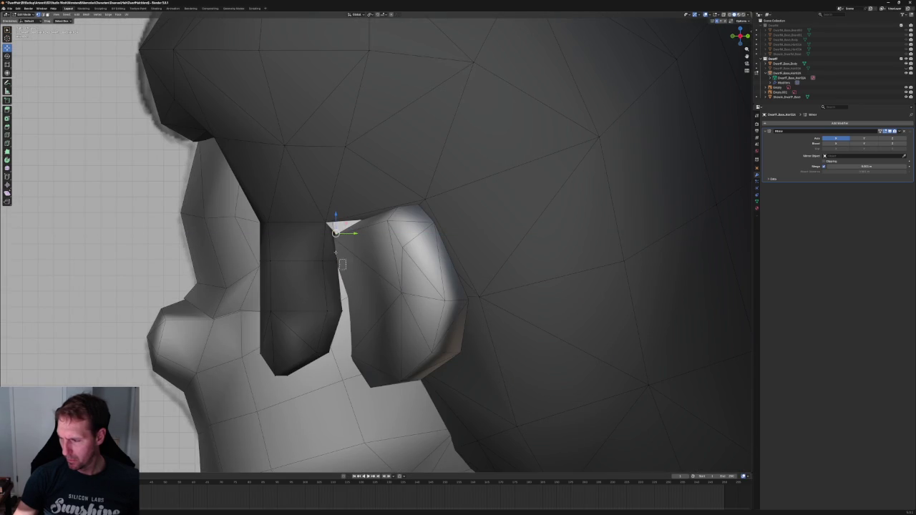
pyautogui.hotkey('alt', 'z')
pyautogui.keyDown('shift'); pyautogui.click(345, 252); pyautogui.keyUp('shift')
pyautogui.hotkey('alt', 'z')
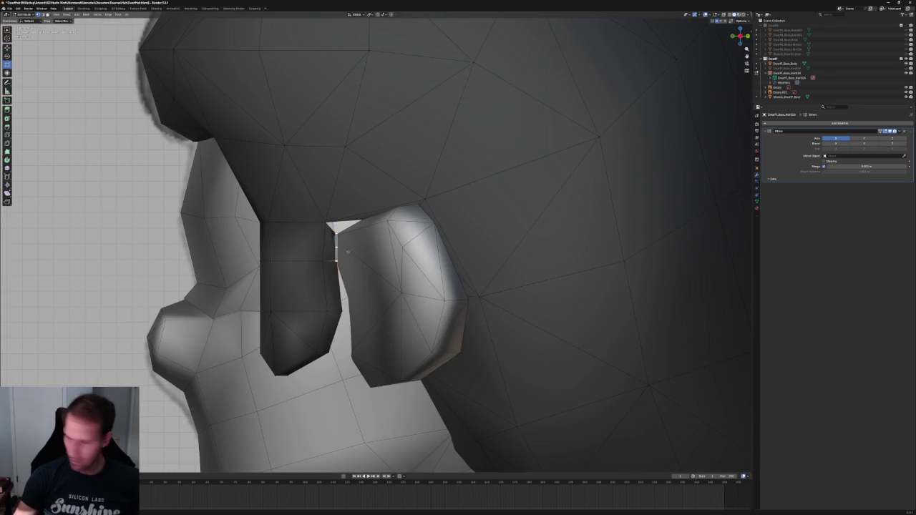
pyautogui.press('g')
pyautogui.press('y')
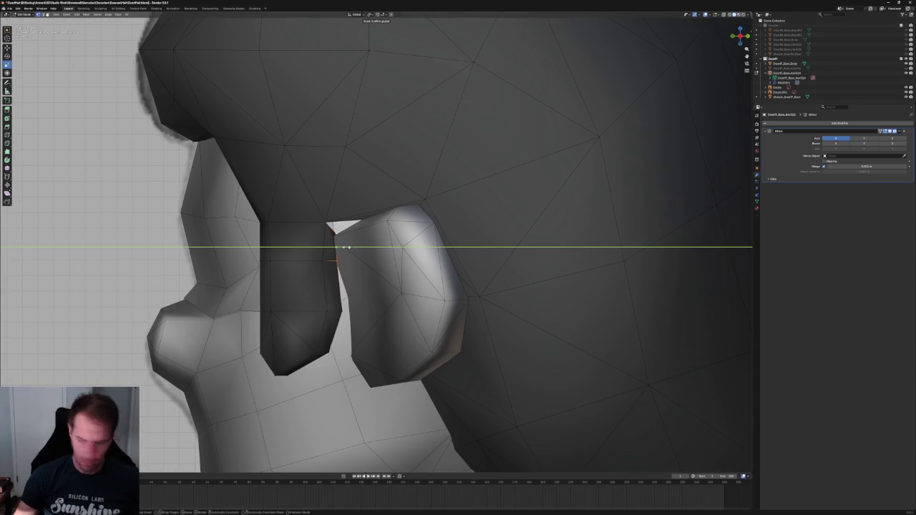
pyautogui.press('Escape')
pyautogui.scroll(-5, 371, 326)
pyautogui.moveTo(372, 326)
pyautogui.mouseDown(button='middle')
pyautogui.moveTo(400, 304)
pyautogui.moveTo(401, 321)
pyautogui.moveTo(394, 307)
pyautogui.moveTo(407, 302)
pyautogui.moveTo(406, 315)
pyautogui.moveTo(403, 307)
pyautogui.mouseUp(button='middle')
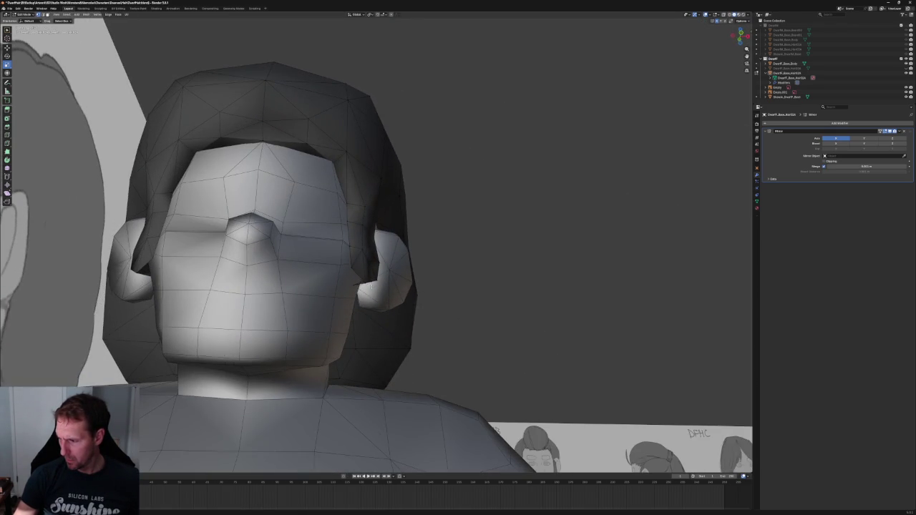
# In front ortho view, move the sideburn's lower tip vertex inward along X
pyautogui.press('KP_1')
pyautogui.scroll(2, 335, 327)
pyautogui.keyDown('shift'); pyautogui.rightClick(335, 319); pyautogui.keyUp('shift')
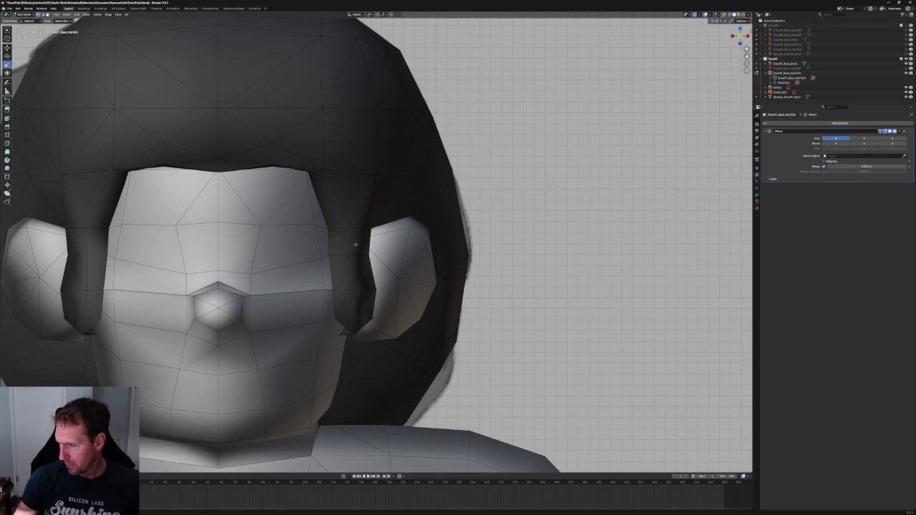
pyautogui.scroll(3, 336, 276)
pyautogui.click(305, 373)
pyautogui.press('g')
pyautogui.press('x')
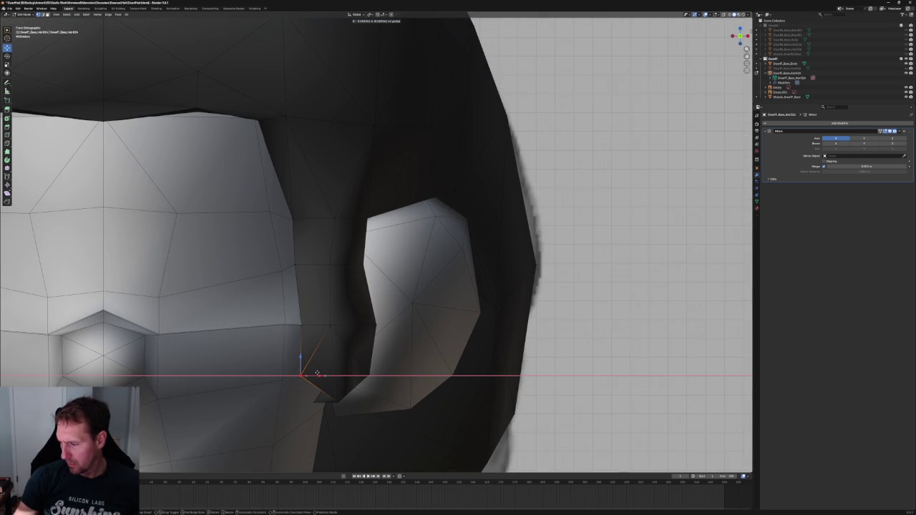
pyautogui.click(318, 372)
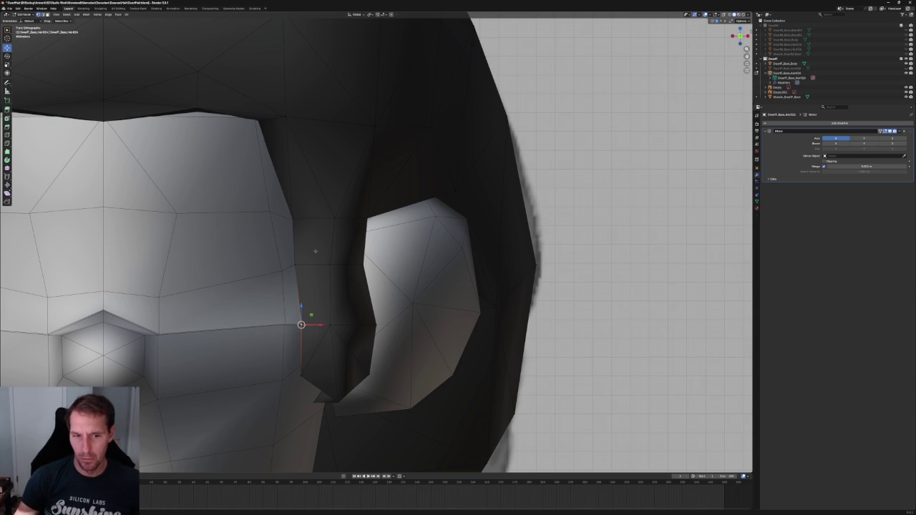
# Orbit to a three-quarter view to check the tip, starting a scale on the selection
pyautogui.moveTo(312, 252); pyautogui.dragTo(331, 261, button='middle')
pyautogui.hotkey('shift', 'space')
pyautogui.press('s')
pyautogui.scroll(1, 331, 260)
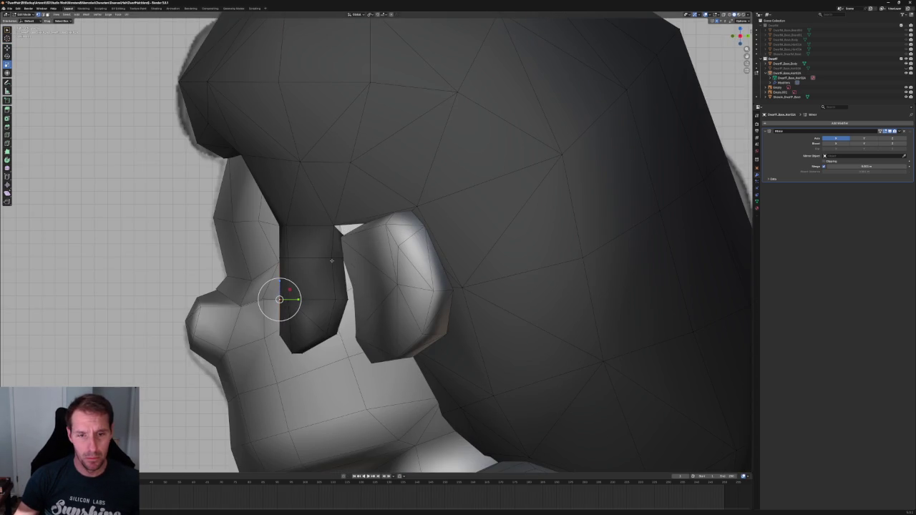
pyautogui.scroll(-2, 332, 260)
pyautogui.scroll(-3, 332, 259)
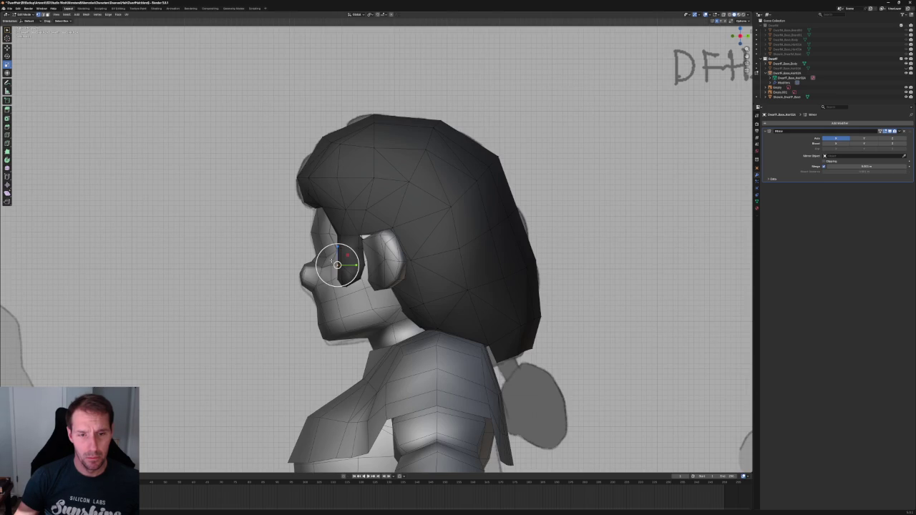
# In the right ortho view, zoom around the sideburn to compare it with the DFHA sketch
pyautogui.press('KP_3')
pyautogui.scroll(-2, 332, 260)
pyautogui.keyDown('ctrl'); pyautogui.scroll(-3, 331, 260); pyautogui.keyUp('ctrl')
pyautogui.keyDown('ctrl'); pyautogui.scroll(-3, 332, 260); pyautogui.keyUp('ctrl')
pyautogui.keyDown('ctrl'); pyautogui.scroll(-3, 331, 260); pyautogui.keyUp('ctrl')
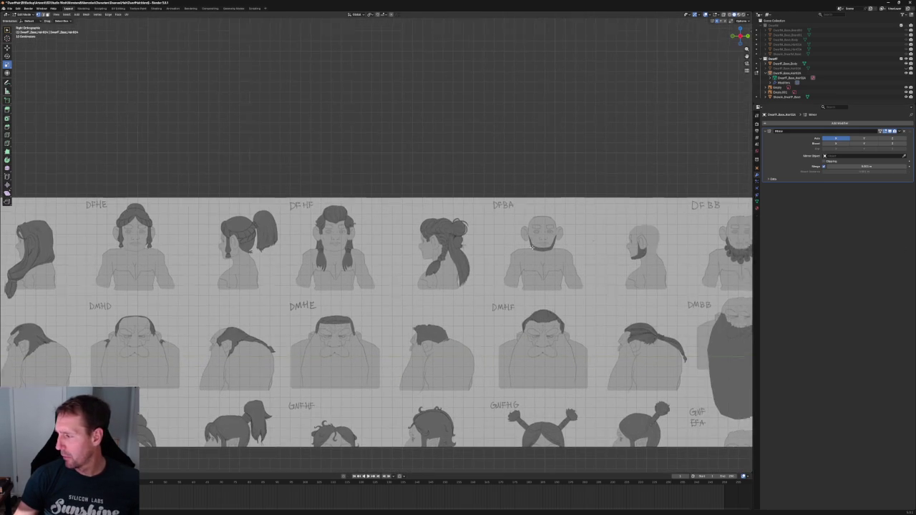
pyautogui.scroll(5, 364, 238)
pyautogui.scroll(-1, 364, 239)
pyautogui.keyDown('ctrl'); pyautogui.scroll(-3, 364, 238); pyautogui.keyUp('ctrl')
pyautogui.keyDown('ctrl'); pyautogui.scroll(-2, 364, 239); pyautogui.keyUp('ctrl')
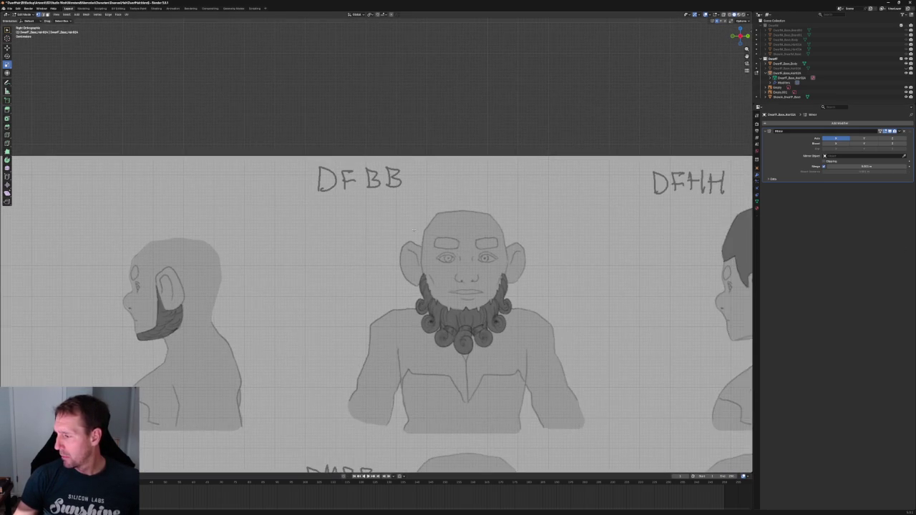
pyautogui.keyDown('ctrl'); pyautogui.scroll(-3, 219, 234); pyautogui.keyUp('ctrl')
pyautogui.keyDown('ctrl'); pyautogui.scroll(3, 329, 245); pyautogui.keyUp('ctrl')
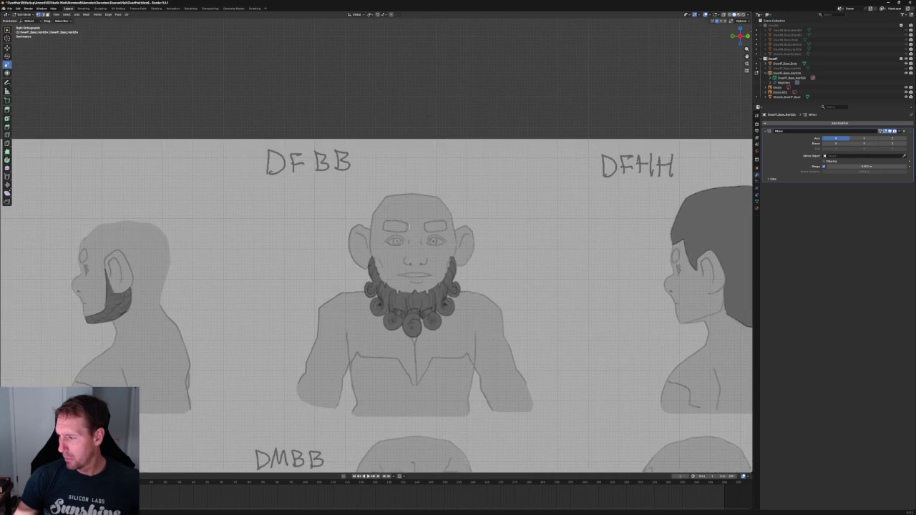
pyautogui.scroll(-1, 329, 246)
pyautogui.scroll(-3, 329, 246)
pyautogui.scroll(-2, 329, 246)
pyautogui.keyDown('ctrl'); pyautogui.scroll(2, 329, 245); pyautogui.keyUp('ctrl')
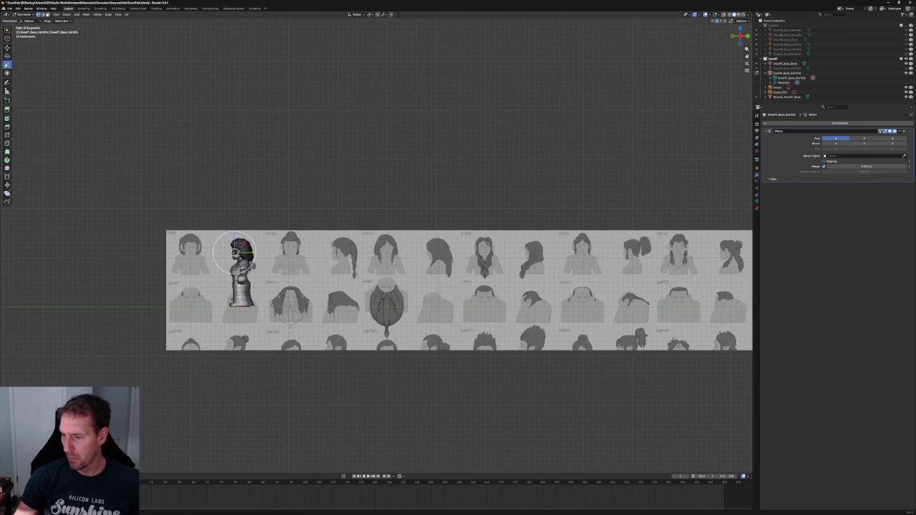
pyautogui.keyDown('ctrl'); pyautogui.scroll(2, 336, 242); pyautogui.keyUp('ctrl')
pyautogui.scroll(3, 343, 237)
pyautogui.scroll(3, 344, 236)
pyautogui.keyDown('ctrl'); pyautogui.scroll(-3, 344, 237); pyautogui.keyUp('ctrl')
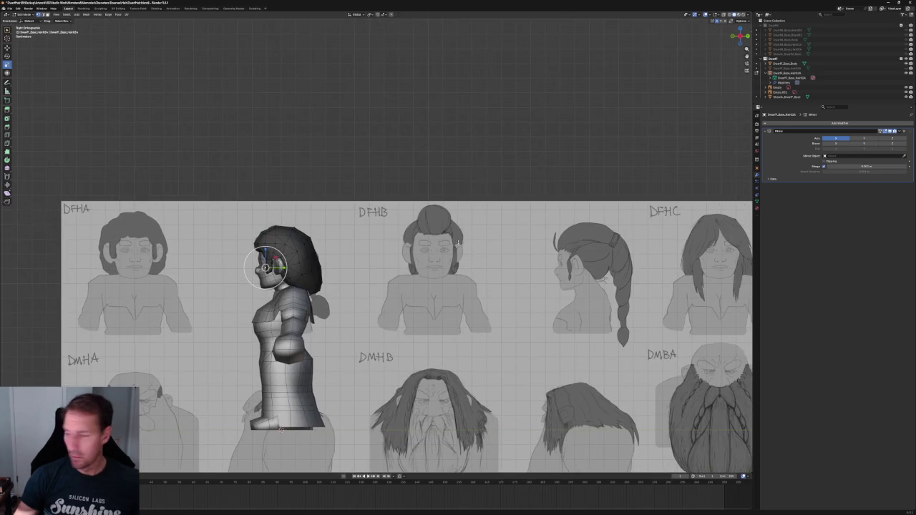
pyautogui.scroll(3, 344, 236)
pyautogui.scroll(3, 344, 235)
pyautogui.moveTo(344, 235); pyautogui.dragTo(422, 209, button='middle')
pyautogui.scroll(5, 422, 209)
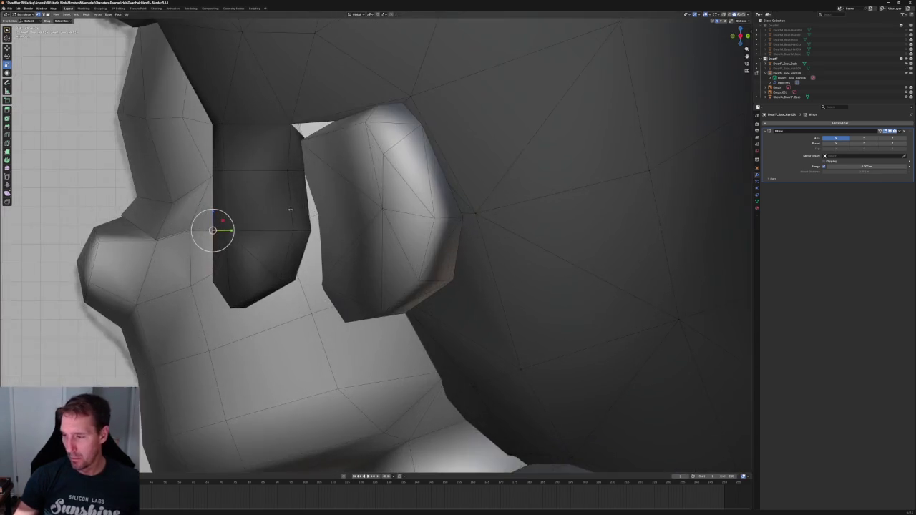
# With X-ray on, select the strand's horizontal edge loop and lower it along Z
pyautogui.hotkey('alt', 'z')
pyautogui.scroll(-2, 412, 244)
pyautogui.scroll(3, 406, 264)
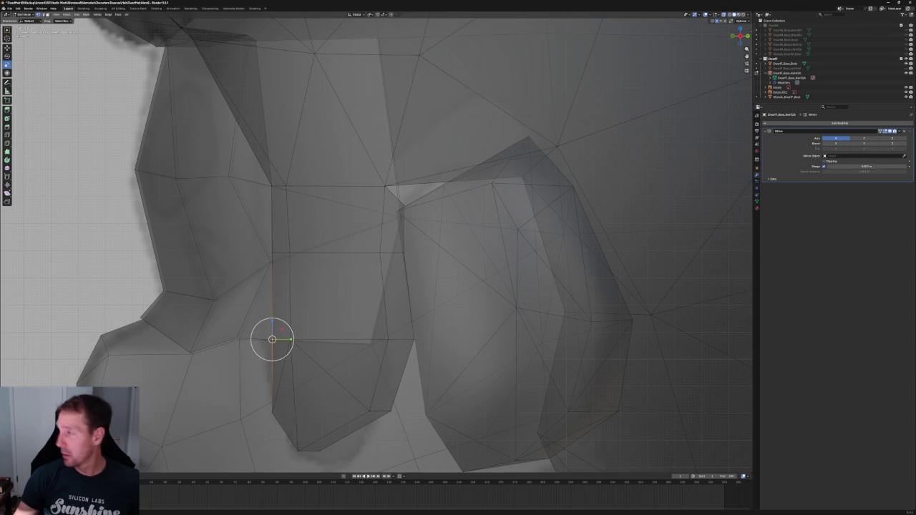
pyautogui.click(730, 20)
pyautogui.moveTo(255, 241)
pyautogui.mouseDown()
pyautogui.moveTo(312, 267)
pyautogui.moveTo(296, 253)
pyautogui.mouseUp()
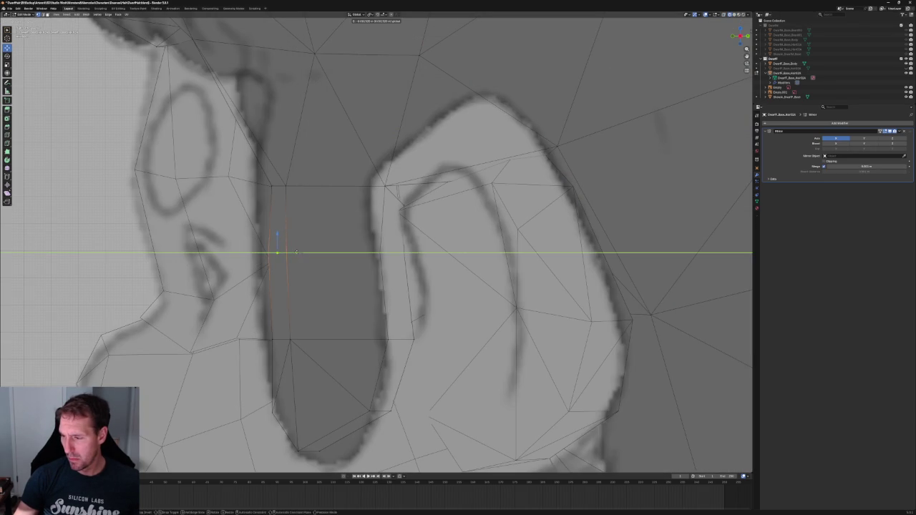
pyautogui.keyDown('alt'); pyautogui.click(299, 265); pyautogui.keyUp('alt')
pyautogui.press('g')
pyautogui.press('z')
pyautogui.press('Return')
pyautogui.scroll(-3, 410, 257)
pyautogui.scroll(-4, 410, 257)
pyautogui.scroll(5, 409, 257)
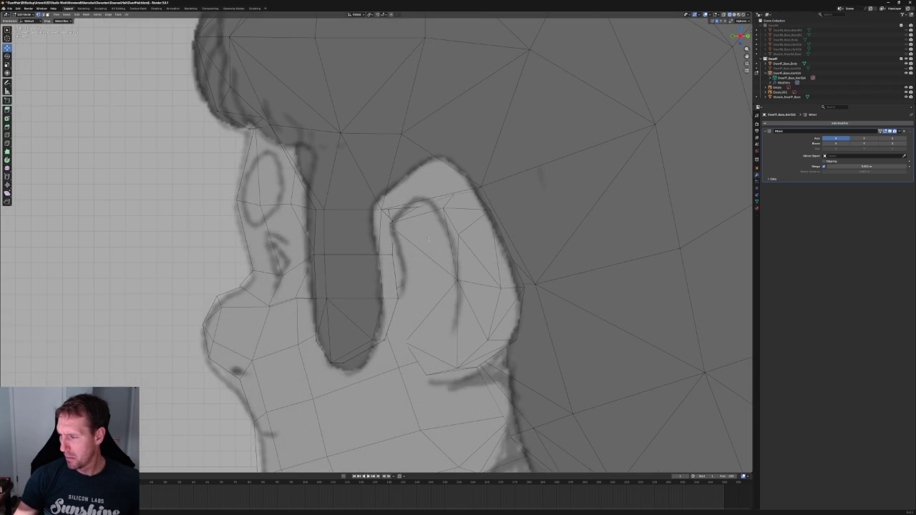
pyautogui.hotkey('alt', 'z')
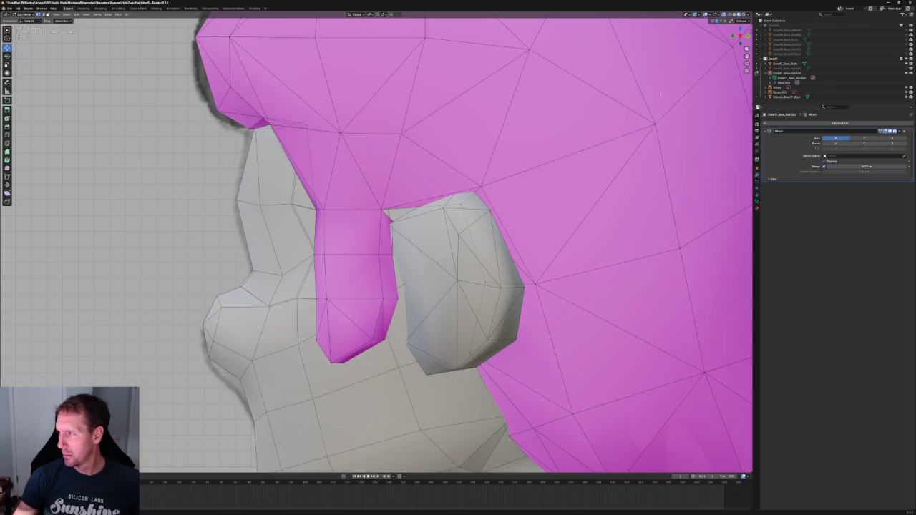
# Select the dark sideburn faces and shift them back along Y
pyautogui.press('z')
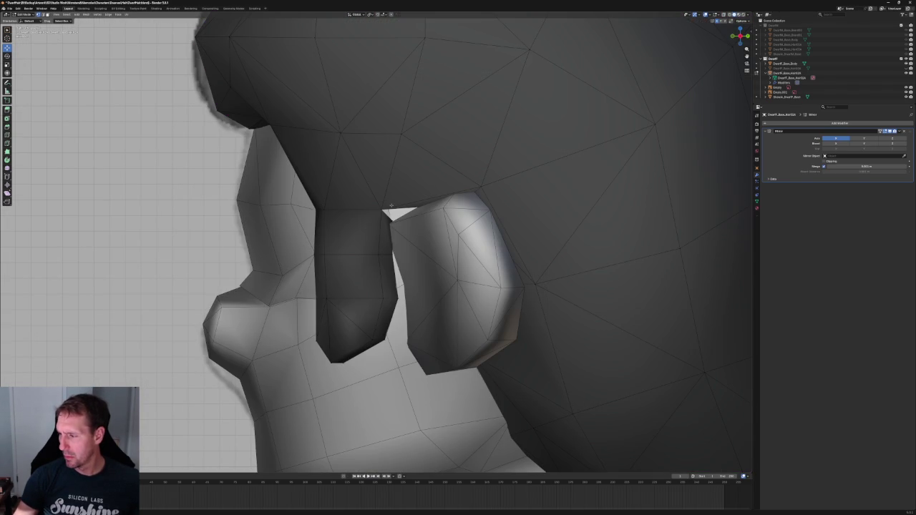
pyautogui.moveTo(315, 204); pyautogui.dragTo(407, 368)
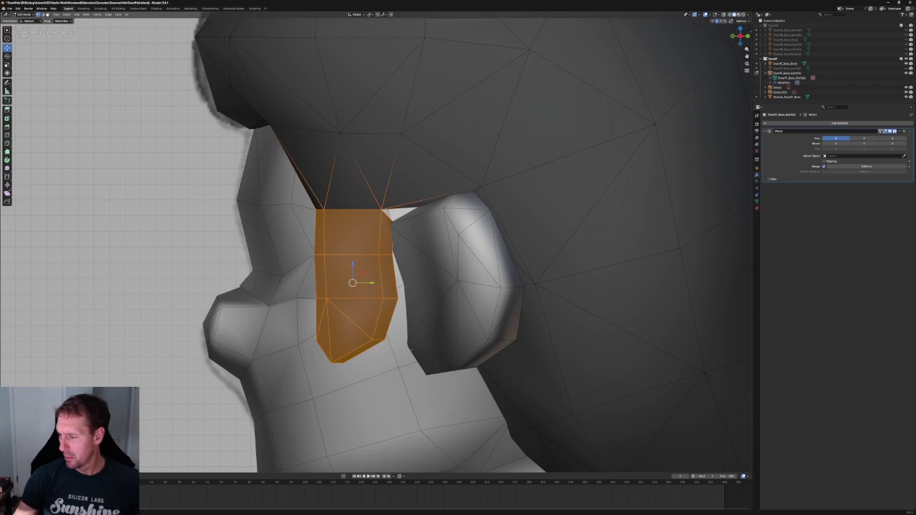
pyautogui.press('g')
pyautogui.press('y')
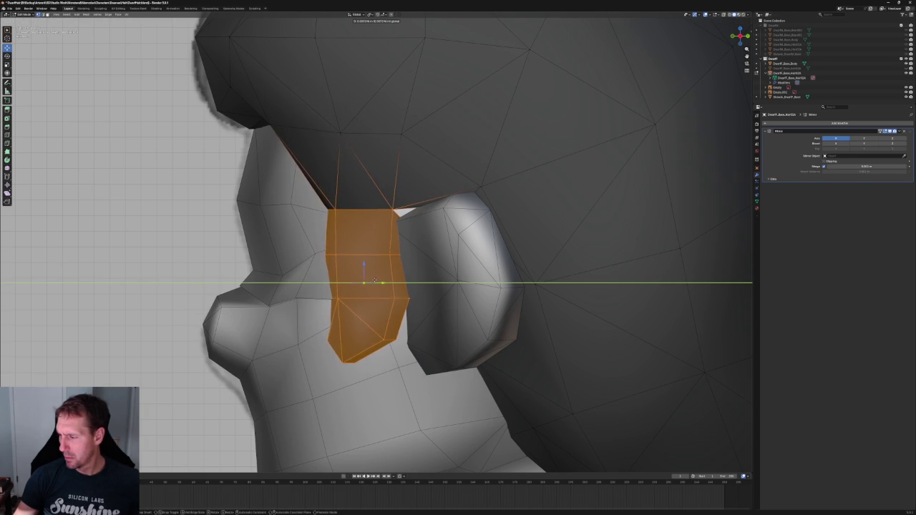
pyautogui.click(352, 301)
pyautogui.hotkey('alt', 'a')
pyautogui.scroll(-5, 351, 294)
pyautogui.scroll(3, 351, 290)
pyautogui.scroll(2, 350, 286)
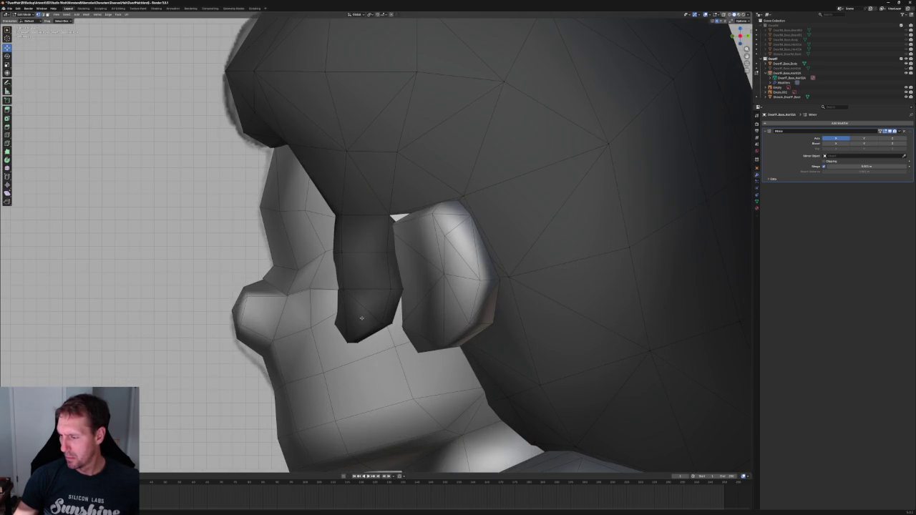
# In front view, try sideways X moves on several sideburn vertices, cancelling each
pyautogui.press('KP_1')
pyautogui.press('g')
pyautogui.press('x')
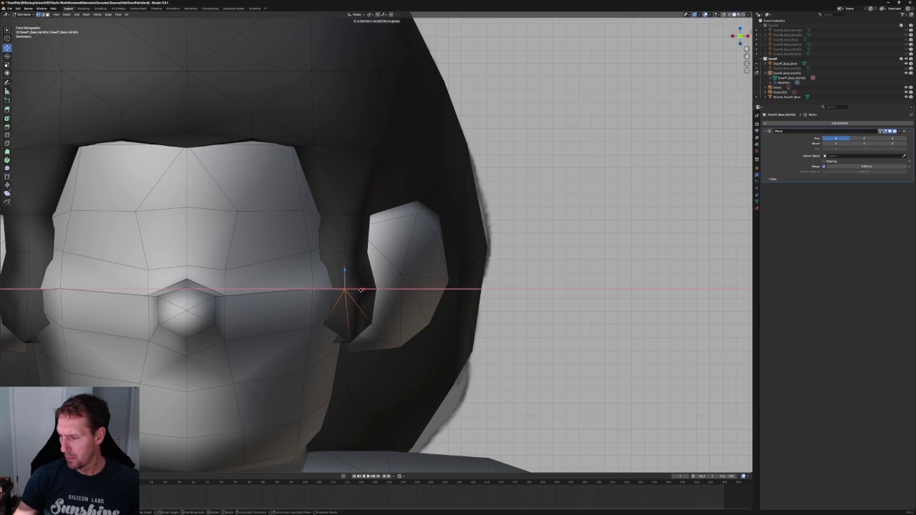
pyautogui.press('Escape')
pyautogui.click(345, 251)
pyautogui.press('g')
pyautogui.press('x')
pyautogui.press('Escape')
pyautogui.click(349, 213)
pyautogui.press('g')
pyautogui.press('x')
pyautogui.press('Escape')
pyautogui.click(347, 247)
pyautogui.press('g')
pyautogui.press('x')
pyautogui.press('Escape')
# Tuck the upper sideburn vertex inward along X and save the file
pyautogui.click(356, 208)
pyautogui.press('g')
pyautogui.press('x')
pyautogui.press('Return')
pyautogui.hotkey('ctrl', 's')
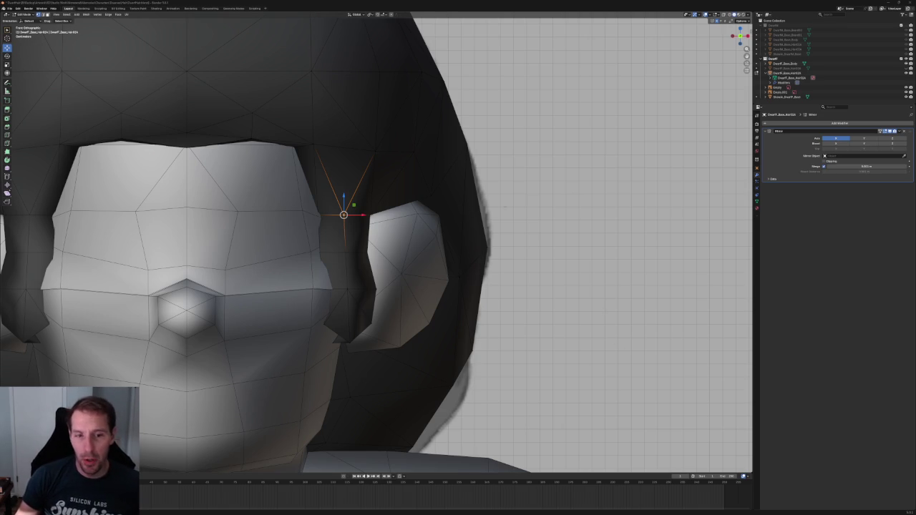
# Check the hair against the head with X-ray, then line up the front view with the sketch
pyautogui.scroll(-1, 449, 219)
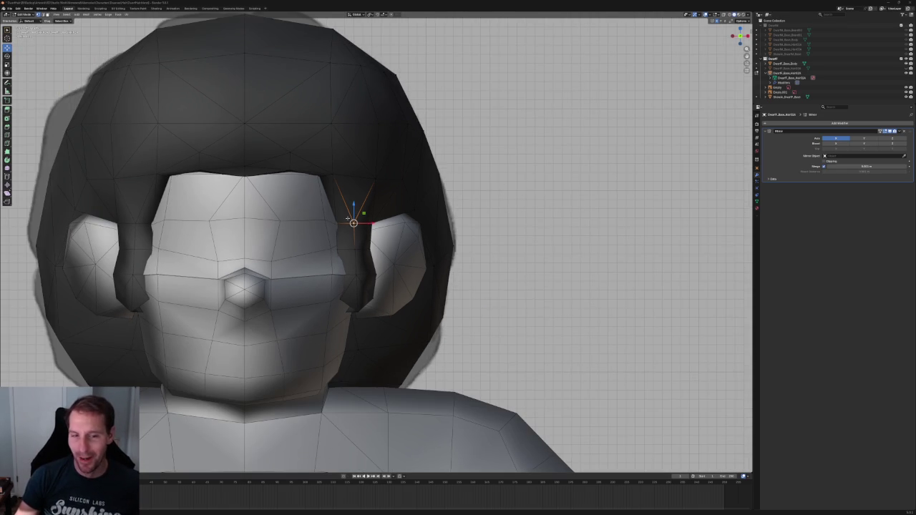
pyautogui.scroll(-1, 418, 186)
pyautogui.scroll(-1, 443, 217)
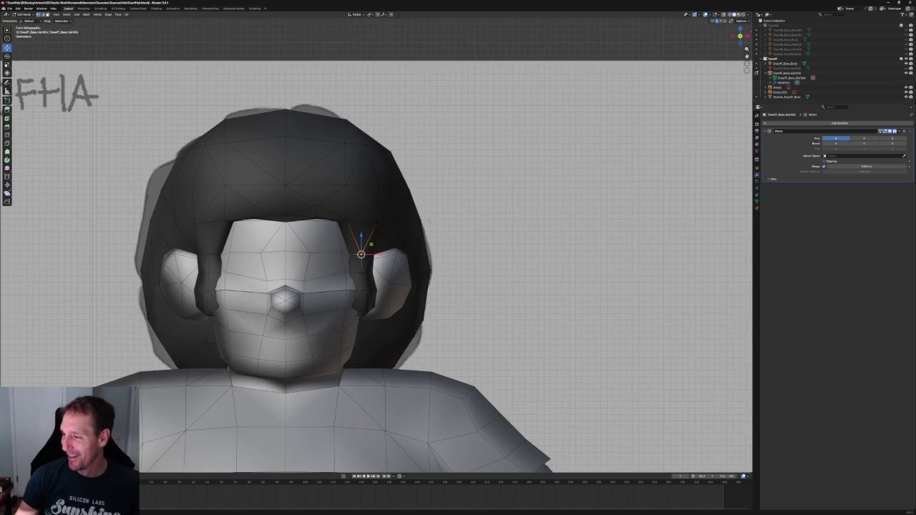
pyautogui.hotkey('alt', 'z')
pyautogui.scroll(2, 415, 206)
pyautogui.hotkey('alt', 'z')
pyautogui.press('KP_1')
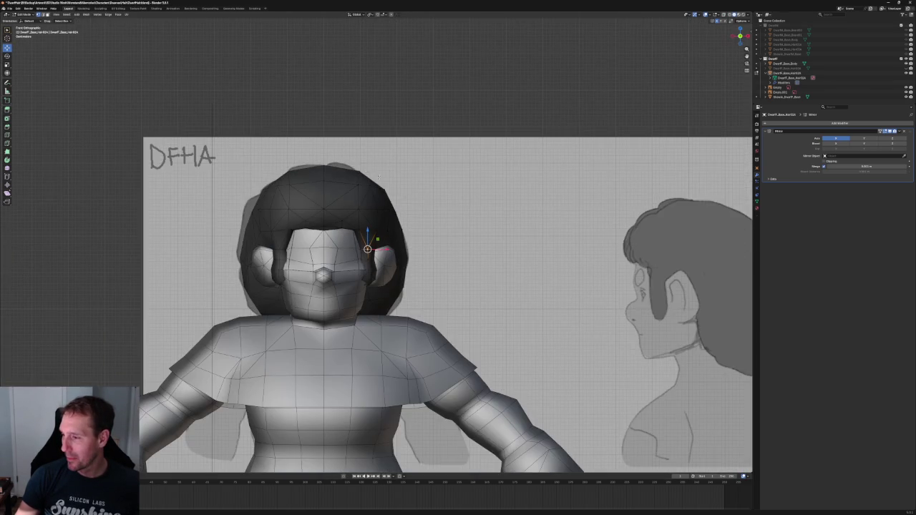
pyautogui.scroll(3, 379, 215)
pyautogui.scroll(2, 371, 218)
# Raise the hair's top-right crown vertex slightly to match the front sketch outline
pyautogui.moveTo(330, 243); pyautogui.dragTo(334, 242)
pyautogui.press('g')
pyautogui.press('x')
pyautogui.press('Return')
pyautogui.press('g')
pyautogui.press('z')
pyautogui.press('Return')
pyautogui.press('g')
pyautogui.press('z')
pyautogui.press('Return')
# Push a right-side hair vertex slightly outward along X
pyautogui.scroll(-4, 358, 266)
pyautogui.scroll(1, 362, 266)
pyautogui.scroll(2, 363, 265)
pyautogui.click(366, 240)
pyautogui.press('g')
pyautogui.press('x')
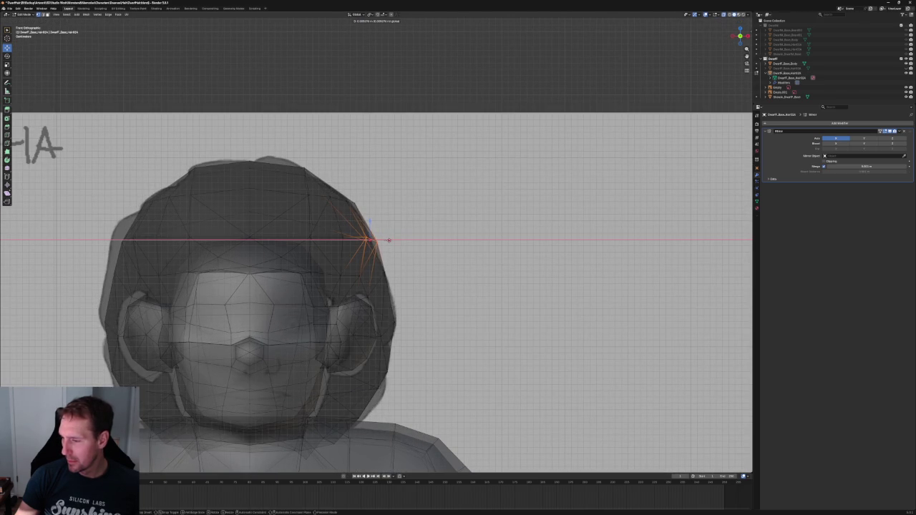
pyautogui.press('Return')
pyautogui.hotkey('alt', 'z')
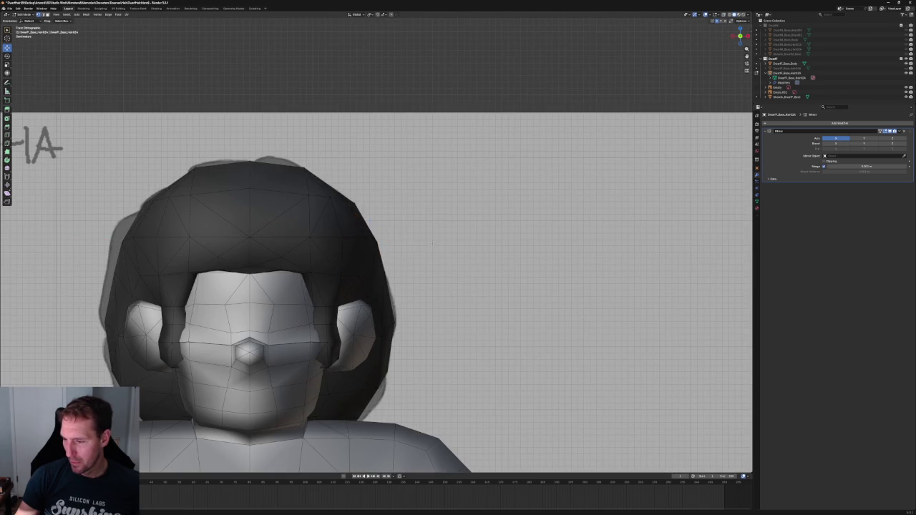
pyautogui.scroll(-3, 368, 240)
pyautogui.press('g')
pyautogui.press('x')
pyautogui.press('Return')
# Shift the right side edge sideways, and try lowering a lower-right vertex, undoing it
pyautogui.click(391, 267)
pyautogui.press('g')
pyautogui.press('x')
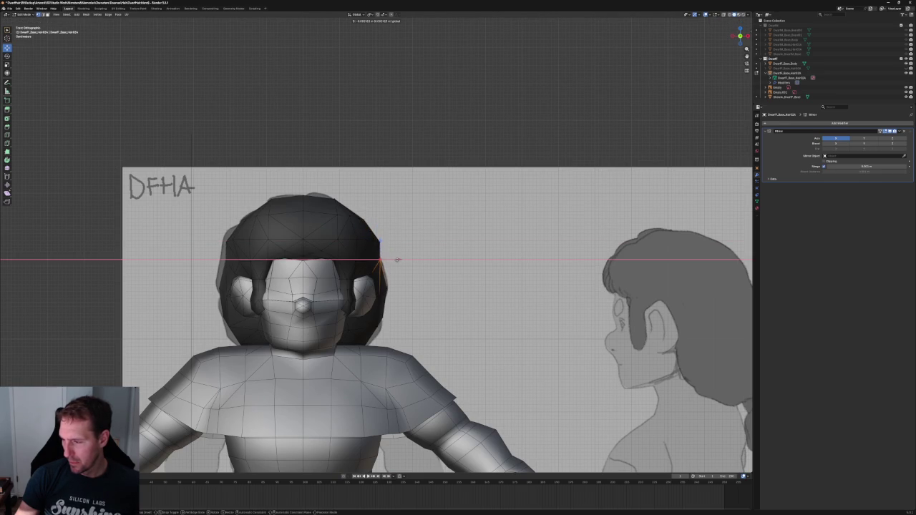
pyautogui.press('Return')
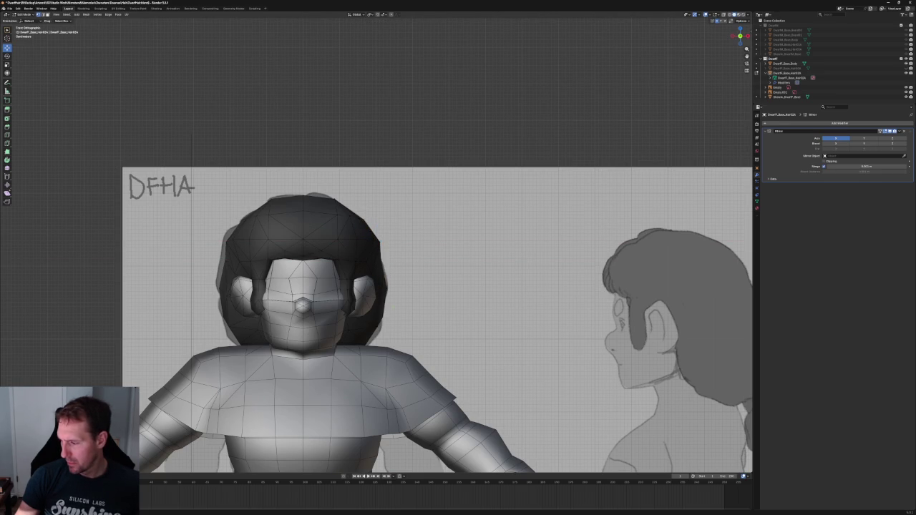
pyautogui.click(380, 317)
pyautogui.press('g')
pyautogui.press('z')
pyautogui.press('Return')
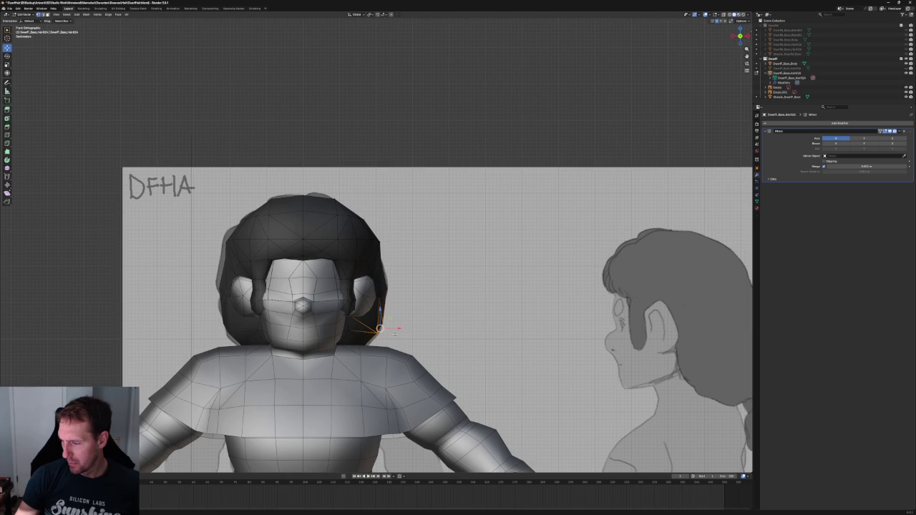
pyautogui.hotkey('ctrl', 'z')
pyautogui.press('g')
pyautogui.press('z')
pyautogui.press('Return')
# Move to the side view and box-select the vertices along the hair's back edge
pyautogui.scroll(-4, 417, 289)
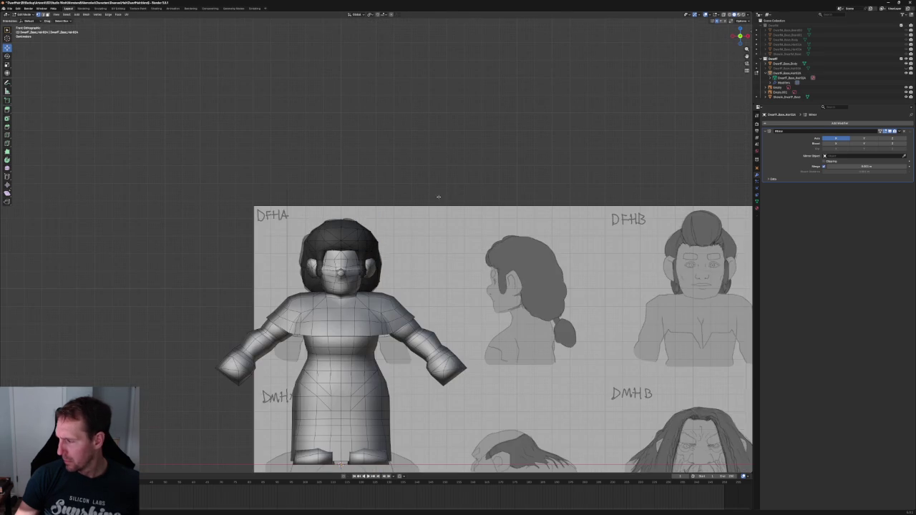
pyautogui.moveTo(419, 204); pyautogui.dragTo(396, 208, button='middle')
pyautogui.press('KP_1')
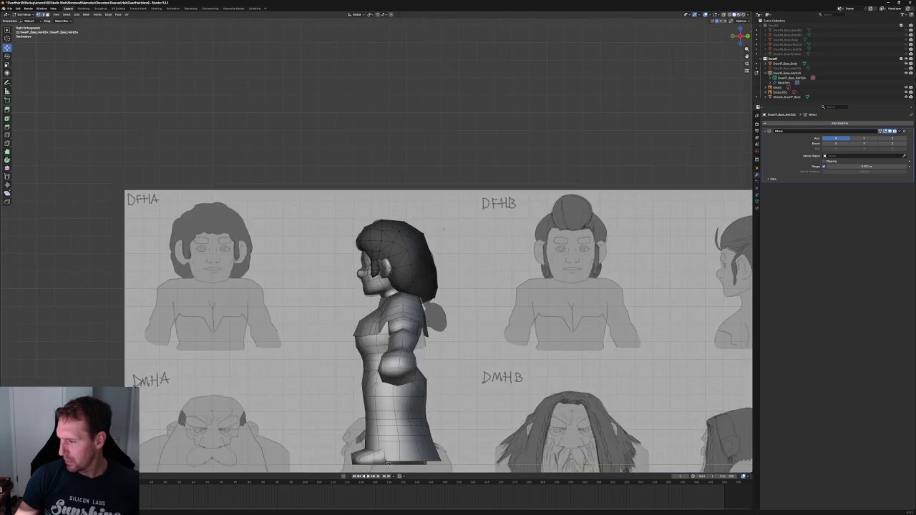
pyautogui.scroll(4, 456, 197)
pyautogui.scroll(3, 456, 196)
pyautogui.moveTo(406, 196); pyautogui.dragTo(367, 254)
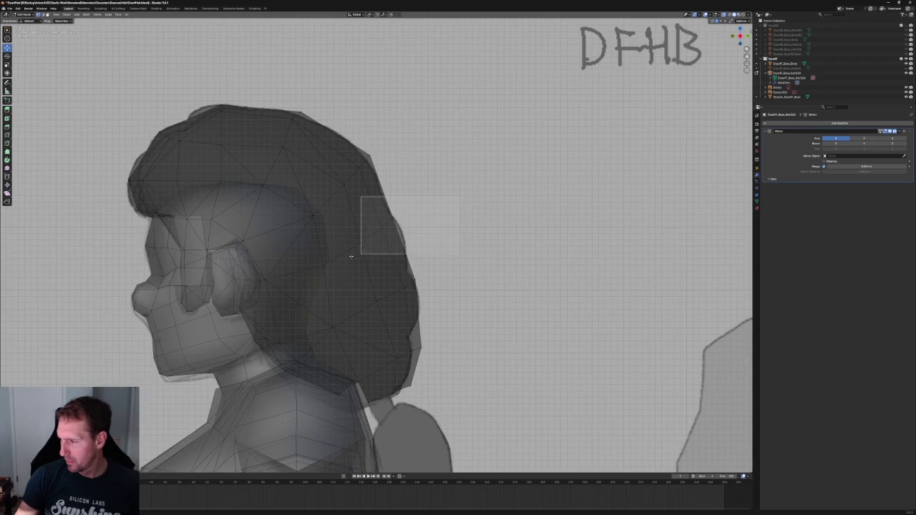
pyautogui.press('g')
pyautogui.press('x')
pyautogui.press('Escape')
# Try rotating the back-edge vertices, then cancel and leave them in place
pyautogui.press('r')
pyautogui.press('x')
pyautogui.press('Escape')
pyautogui.press('r')
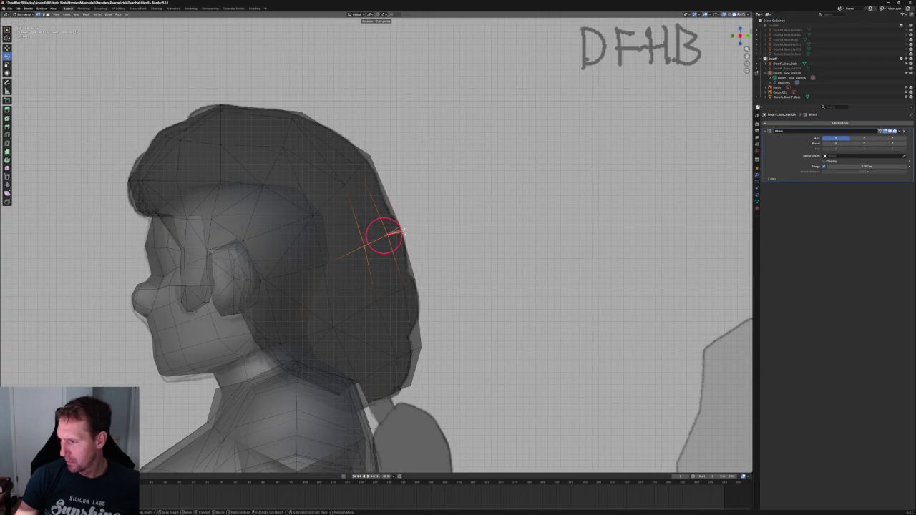
pyautogui.press('Escape')
pyautogui.click(459, 207)
# Reshape the crown by moving the hair's top-edge vertices upward
pyautogui.moveTo(378, 143); pyautogui.dragTo(337, 194)
pyautogui.hotkey('shift', 'space')
pyautogui.press('g')
pyautogui.moveTo(363, 163); pyautogui.dragTo(365, 153)
pyautogui.hotkey('alt', 'a')
pyautogui.moveTo(283, 119); pyautogui.dragTo(313, 128)
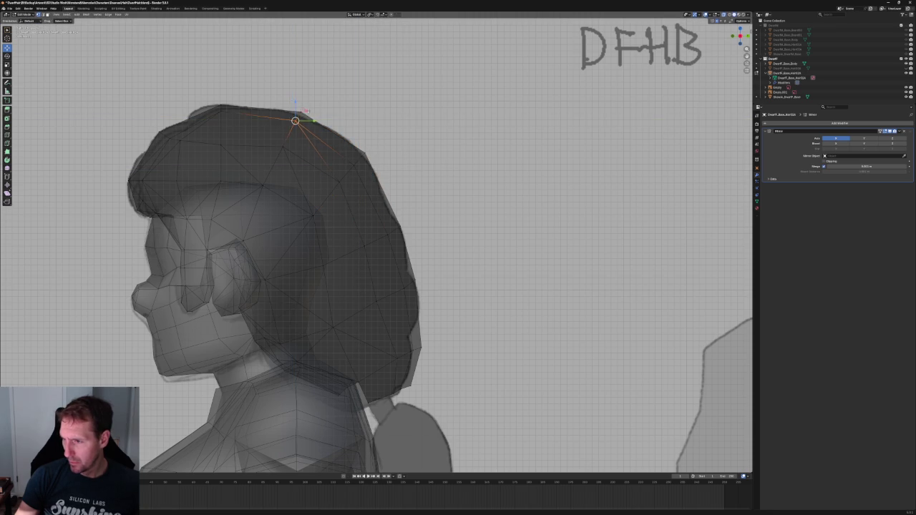
pyautogui.hotkey('alt', 'a')
# Shift the front hairline column backward and raise the front hairline vertex
pyautogui.moveTo(256, 107); pyautogui.dragTo(204, 185)
pyautogui.moveTo(230, 135); pyautogui.dragTo(215, 133)
pyautogui.hotkey('alt', 'a')
pyautogui.click(172, 140)
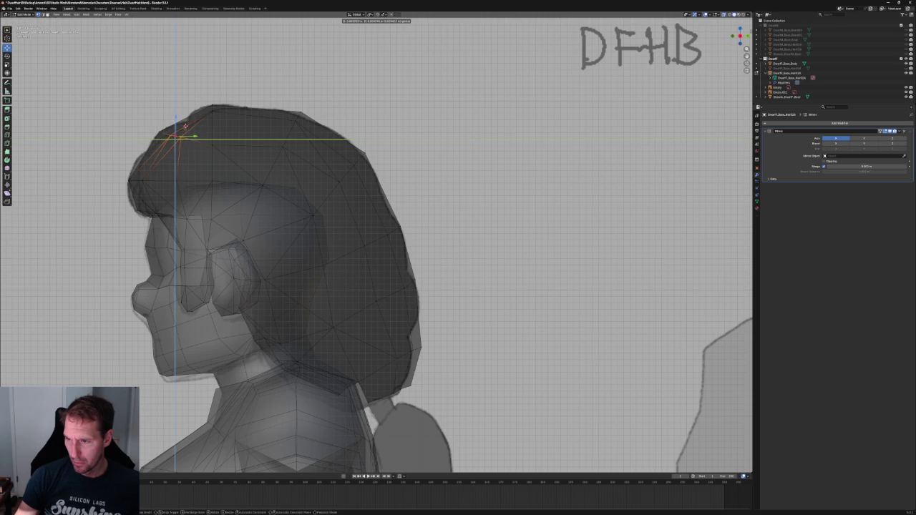
pyautogui.hotkey('alt', 'a')
pyautogui.moveTo(158, 113); pyautogui.dragTo(157, 116)
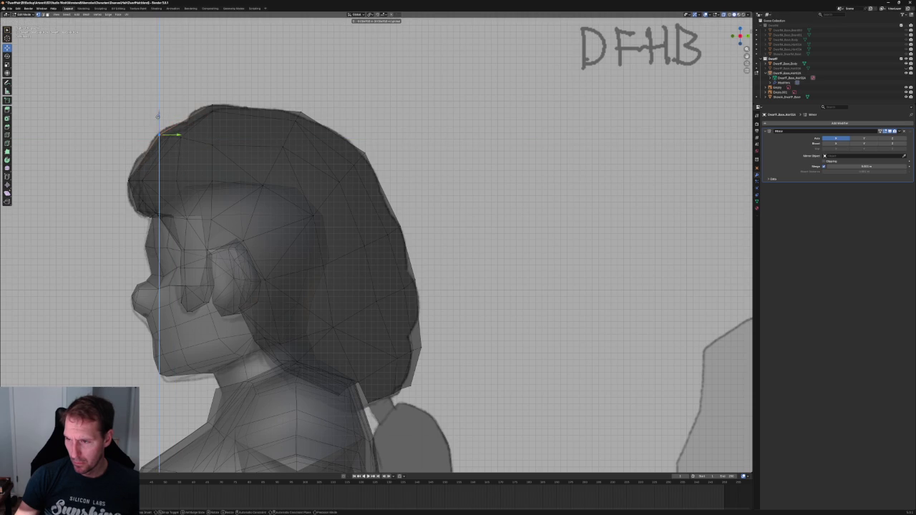
pyautogui.click(159, 115)
# Raise the hair vertex behind the ear, checking the back edge in X-ray
pyautogui.scroll(-3, 179, 110)
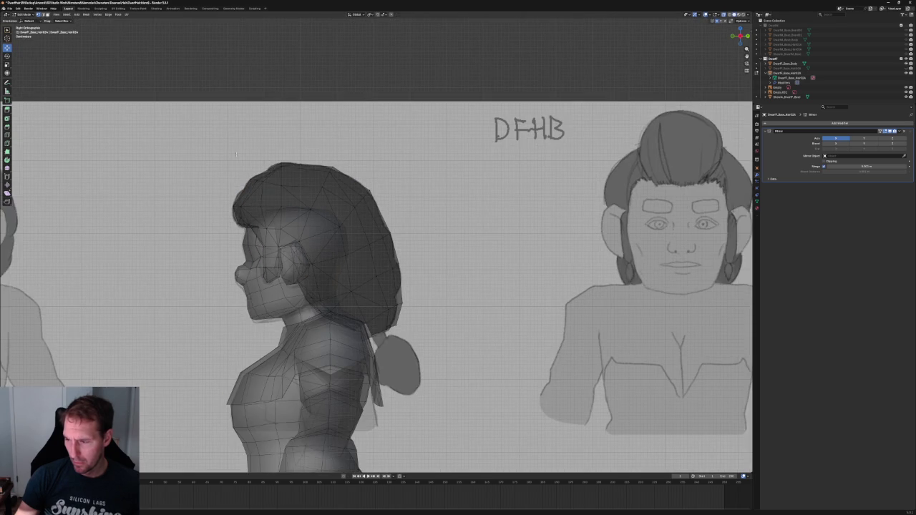
pyautogui.scroll(5, 376, 243)
pyautogui.moveTo(311, 235); pyautogui.dragTo(337, 323)
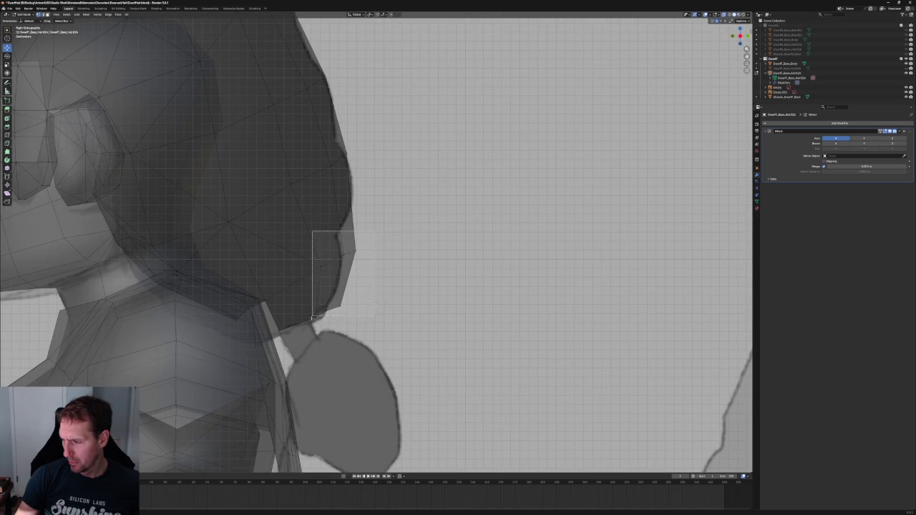
pyautogui.click(310, 317)
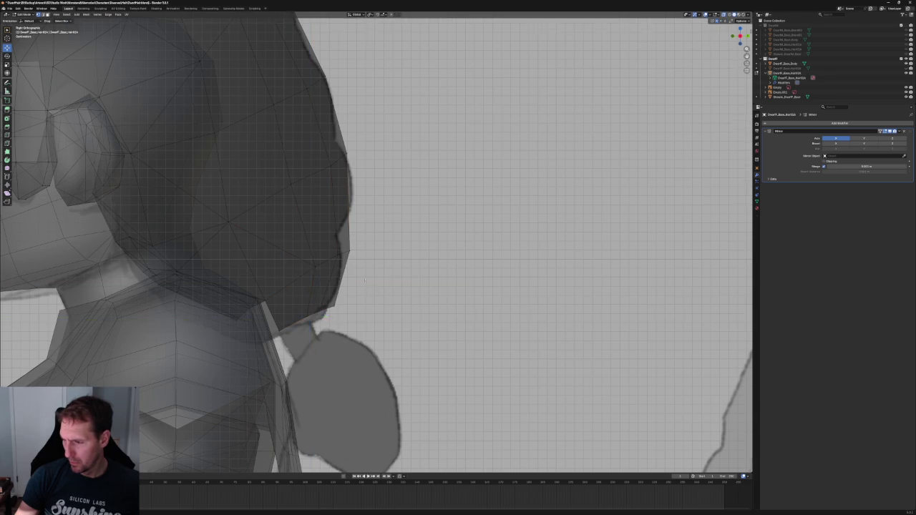
pyautogui.scroll(-5, 376, 243)
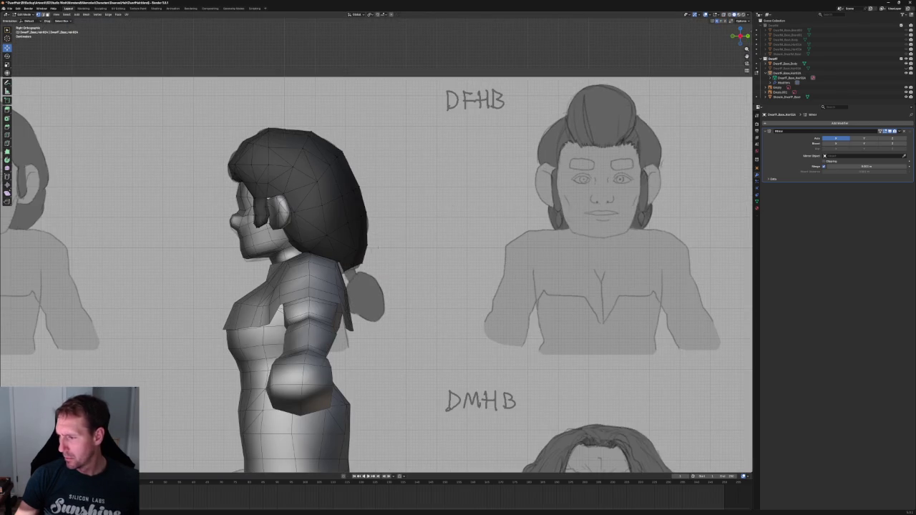
pyautogui.scroll(5, 317, 245)
pyautogui.hotkey('alt', 'z')
pyautogui.click(189, 245)
pyautogui.hotkey('alt', 'z')
pyautogui.press('g')
pyautogui.press('z')
pyautogui.click(189, 231)
# Move a nearby back hair vertex along the front-back axis to follow the profile sketch
pyautogui.click(253, 226)
pyautogui.moveTo(329, 182); pyautogui.dragTo(289, 209)
pyautogui.press('g')
pyautogui.click(307, 200)
pyautogui.click(382, 195)
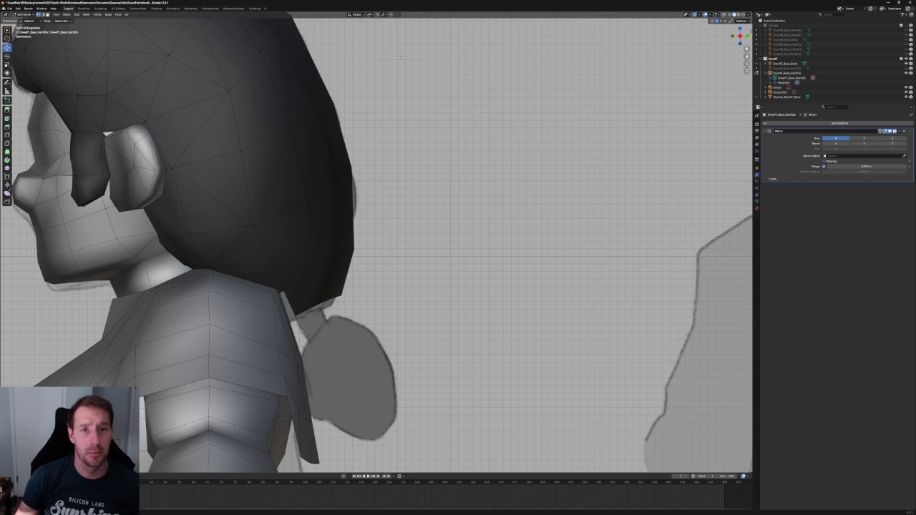
# Slide a vertex on the hair's back edge sideways to round the back of the hair
pyautogui.keyDown('shift'); pyautogui.moveTo(444, 28); pyautogui.dragTo(462, 49, button='middle'); pyautogui.keyUp('shift')
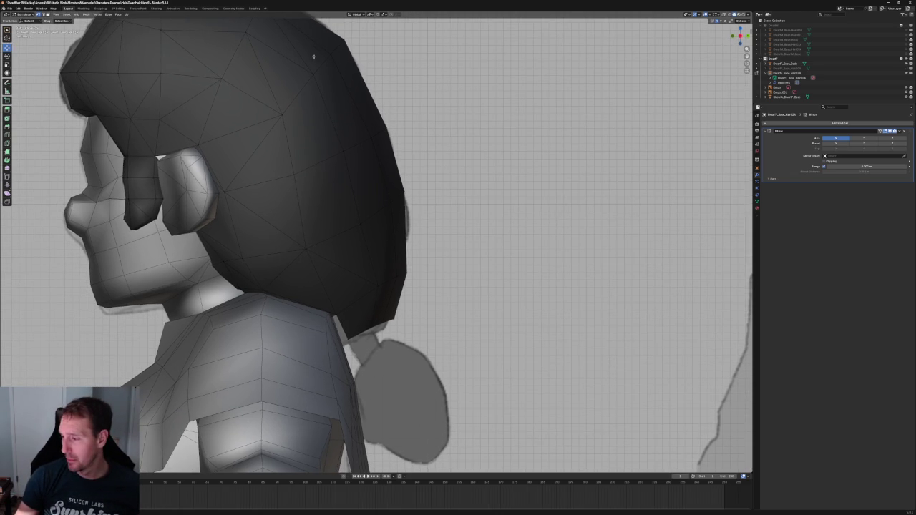
pyautogui.click(395, 199)
pyautogui.moveTo(409, 196); pyautogui.dragTo(416, 203)
pyautogui.hotkey('shift', 'space')
pyautogui.press('r')
pyautogui.hotkey('alt', 'z')
pyautogui.hotkey('alt', 'z')
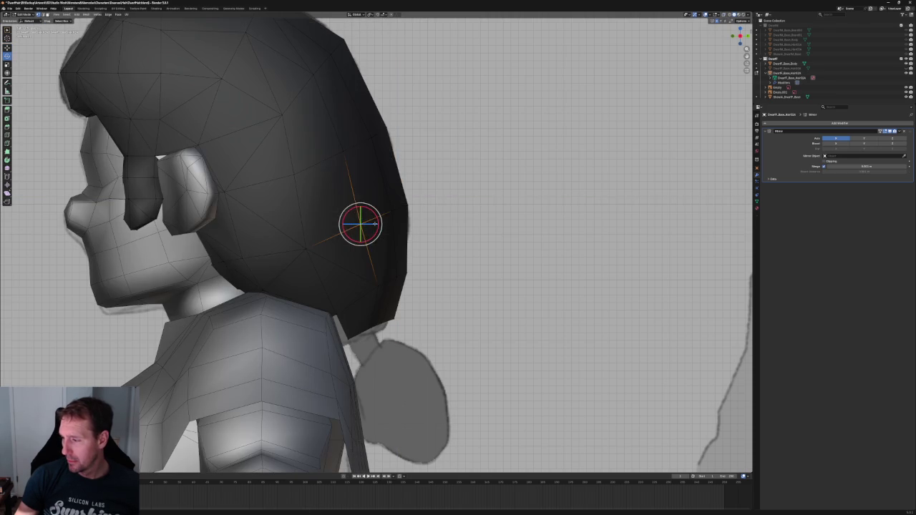
pyautogui.hotkey('shift', 'space')
pyautogui.press('g')
pyautogui.moveTo(367, 221); pyautogui.dragTo(379, 224)
# Adjust the heights of two hair vertices near the ear with Z-constrained moves
pyautogui.click(307, 249)
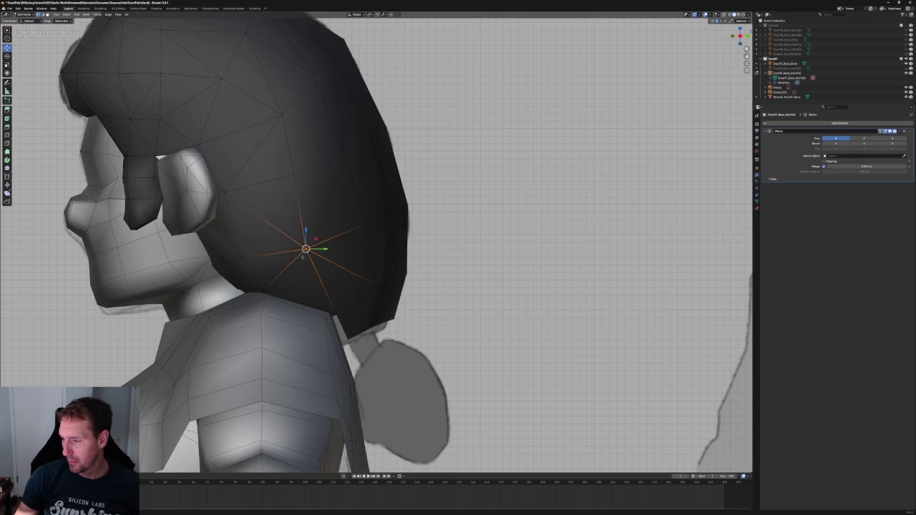
pyautogui.hotkey('alt', 'z')
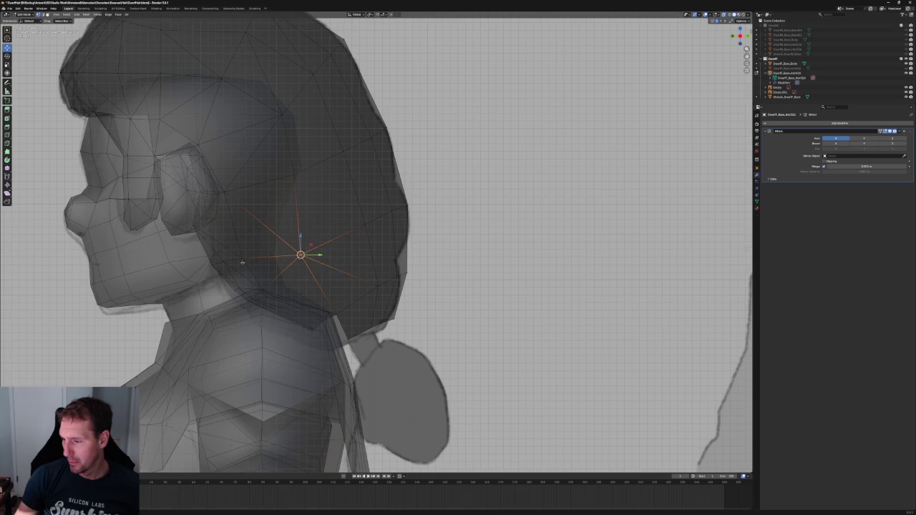
pyautogui.hotkey('alt', 'z')
pyautogui.click(244, 257)
pyautogui.press('g')
pyautogui.press('z')
pyautogui.click(244, 248)
pyautogui.click(221, 248)
pyautogui.press('g')
pyautogui.press('z')
pyautogui.click(222, 247)
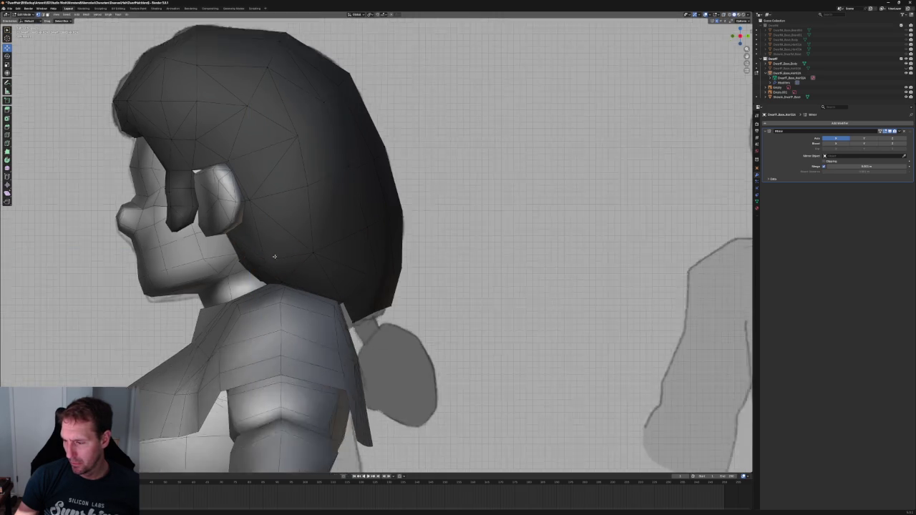
# Move the vertex behind the ear vertically, then select the hidden vertex beneath it in X-ray
pyautogui.scroll(4, 223, 314)
pyautogui.click(214, 313)
pyautogui.press('g')
pyautogui.press('z')
pyautogui.click(218, 315)
pyautogui.hotkey('alt', 'z')
pyautogui.moveTo(216, 359)
pyautogui.mouseDown()
pyautogui.moveTo(171, 321)
pyautogui.moveTo(202, 337)
pyautogui.mouseUp()
pyautogui.hotkey('alt', 'z')
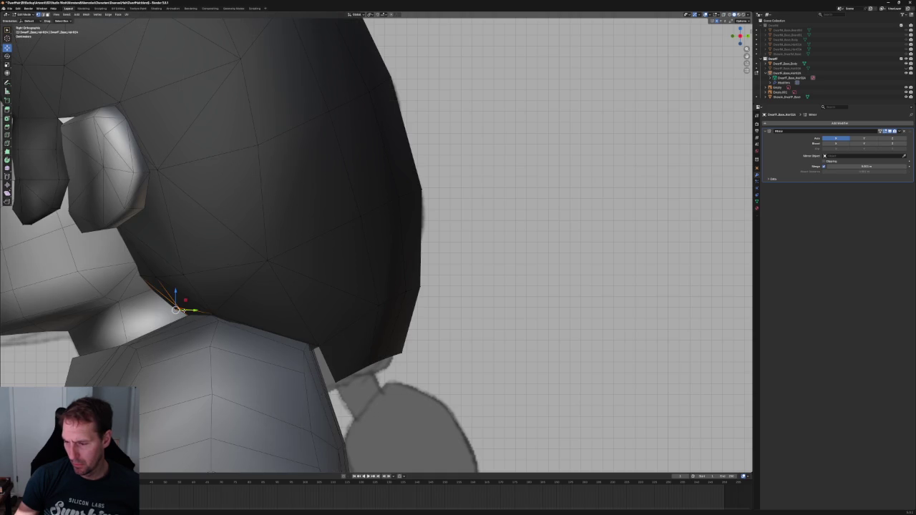
# Shift the hair's lower-front vertex within the side plane (Shift+X constraint)
pyautogui.hotkey('alt', 'z')
pyautogui.moveTo(145, 298); pyautogui.dragTo(180, 323)
pyautogui.hotkey('alt', 'z')
pyautogui.press('g')
pyautogui.hotkey('shift', 'x')
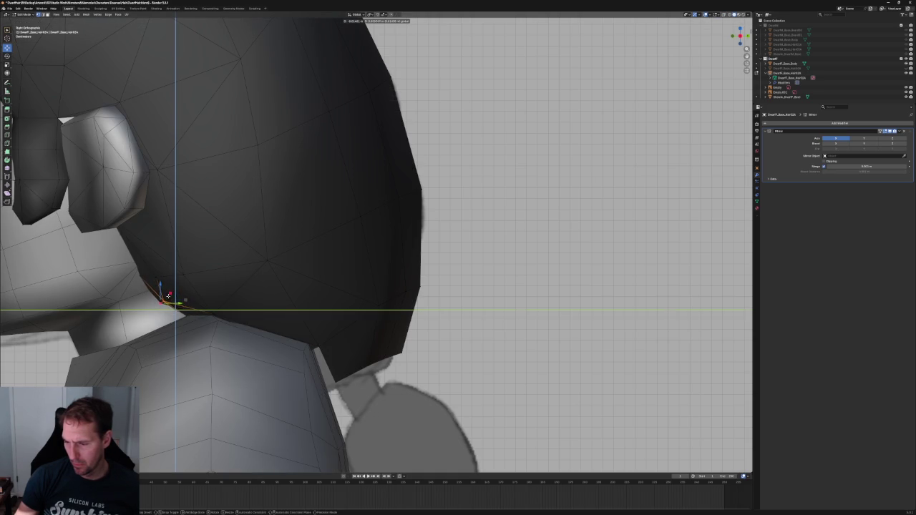
pyautogui.click(184, 300)
pyautogui.moveTo(185, 300); pyautogui.dragTo(244, 298, button='middle')
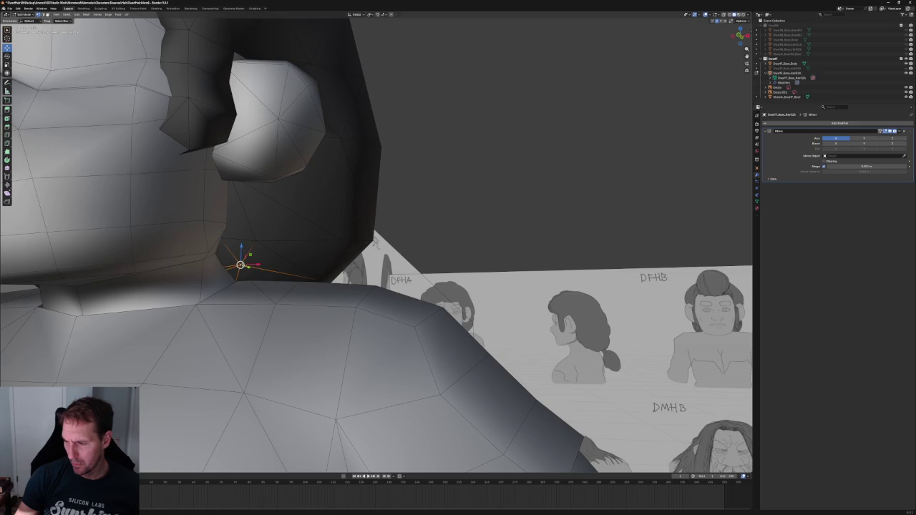
# Move a hair vertex along X, then select three vertices on the hair's lower edge
pyautogui.press('g')
pyautogui.press('x')
pyautogui.click(251, 262)
pyautogui.click(285, 260)
pyautogui.keyDown('shift'); pyautogui.click(286, 259); pyautogui.keyUp('shift')
pyautogui.keyDown('shift'); pyautogui.click(250, 264); pyautogui.keyUp('shift')
pyautogui.rightClick(329, 245)
pyautogui.click(329, 246)
# Switch to Right Ortho view with X-ray on and test side-plane moves of the selection
pyautogui.scroll(-5, 425, 242)
pyautogui.moveTo(425, 242); pyautogui.dragTo(368, 241, button='middle')
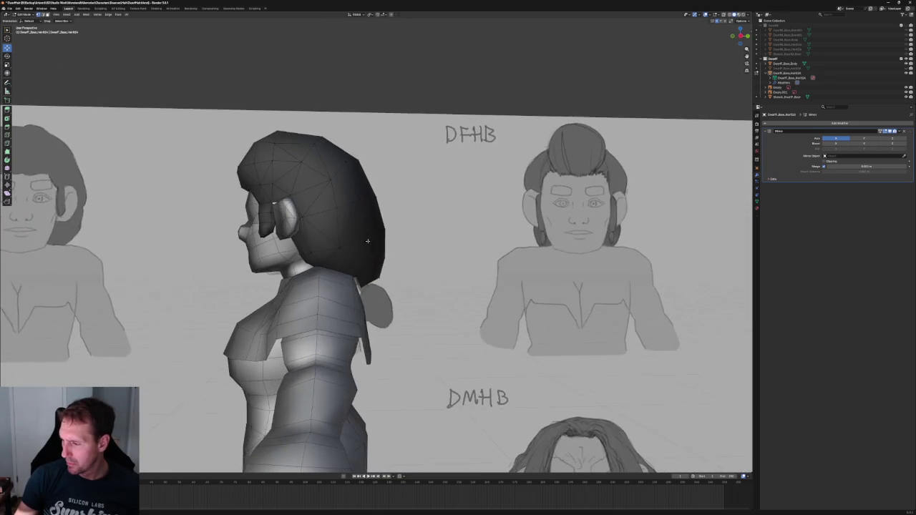
pyautogui.press('KP_3')
pyautogui.scroll(6, 251, 266)
pyautogui.hotkey('alt', 'z')
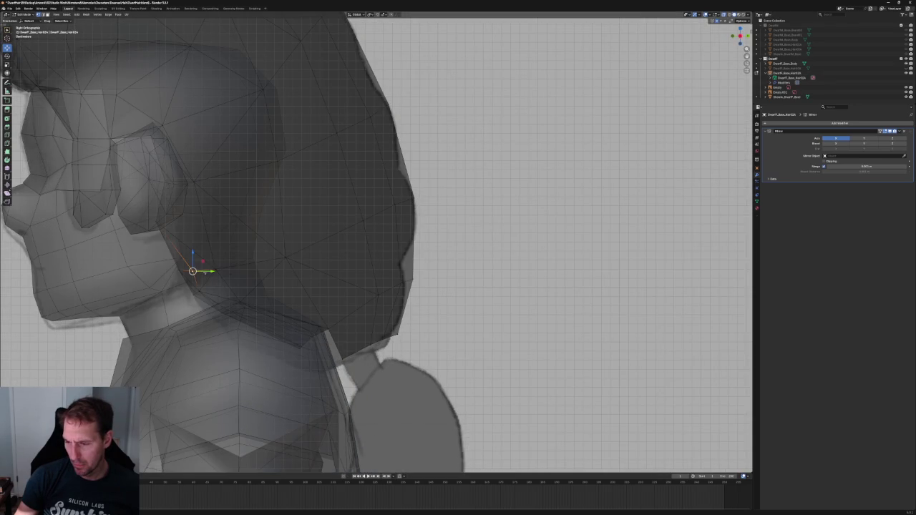
pyautogui.press('g')
pyautogui.press('y')
pyautogui.press('Escape')
pyautogui.press('g')
pyautogui.hotkey('shift', 'x')
pyautogui.press('Escape')
# Pull the vertex behind the jaw within the side plane and save the file
pyautogui.click(216, 264)
pyautogui.press('g')
pyautogui.hotkey('shift', 'x')
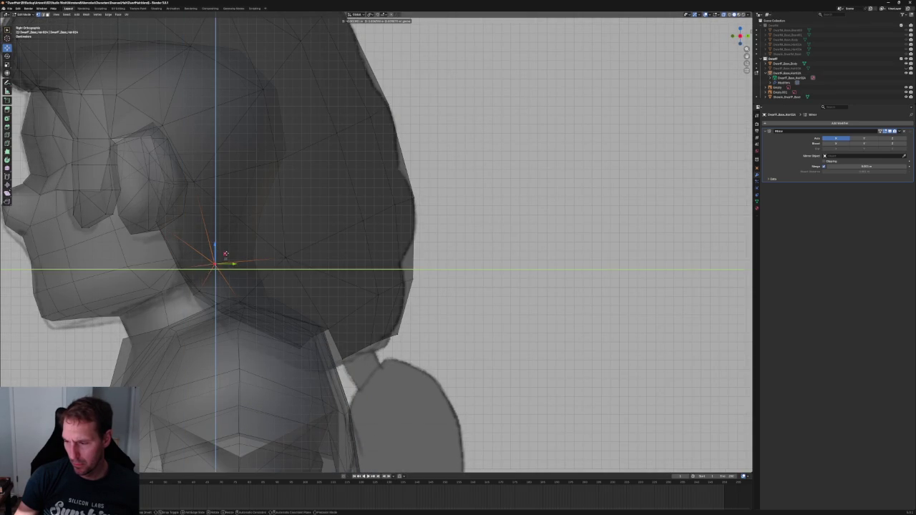
pyautogui.click(226, 254)
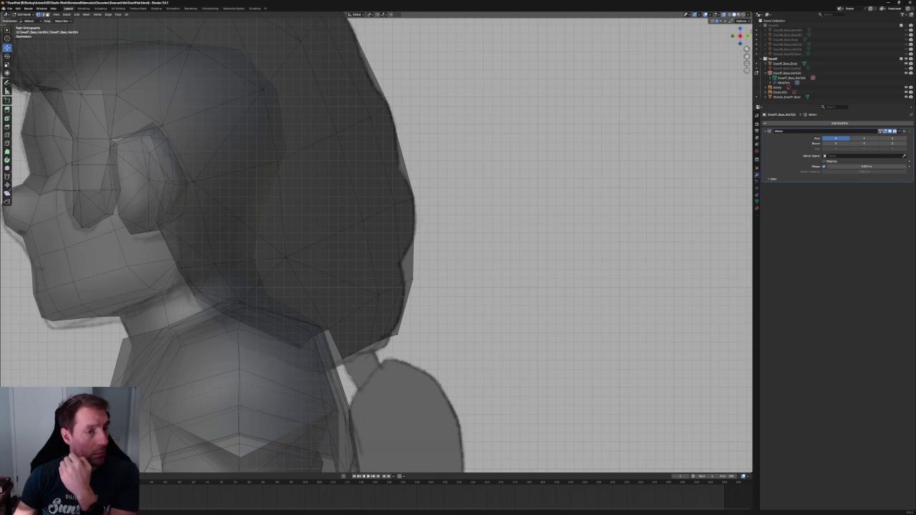
pyautogui.hotkey('ctrl', 's')
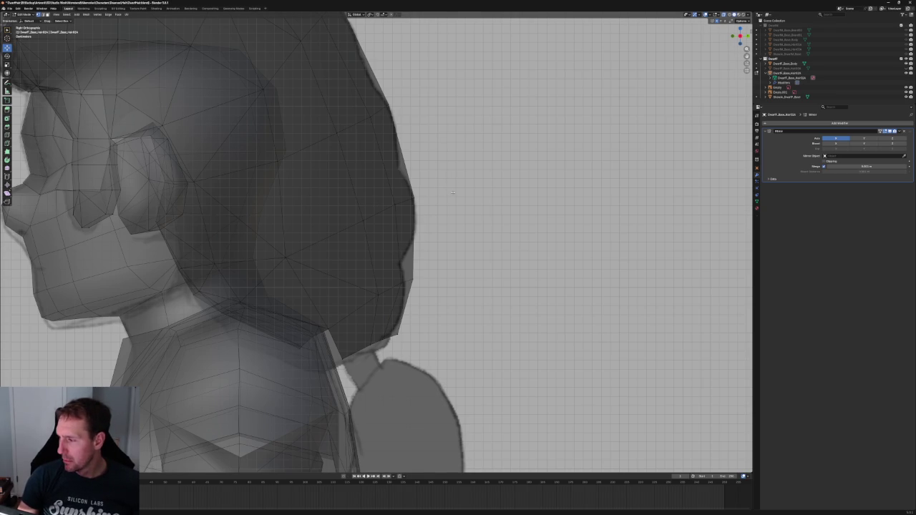
# Select a hair edge vertex and switch to Front Ortho view
pyautogui.scroll(-3, 353, 329)
pyautogui.scroll(5, 352, 329)
pyautogui.click(353, 329)
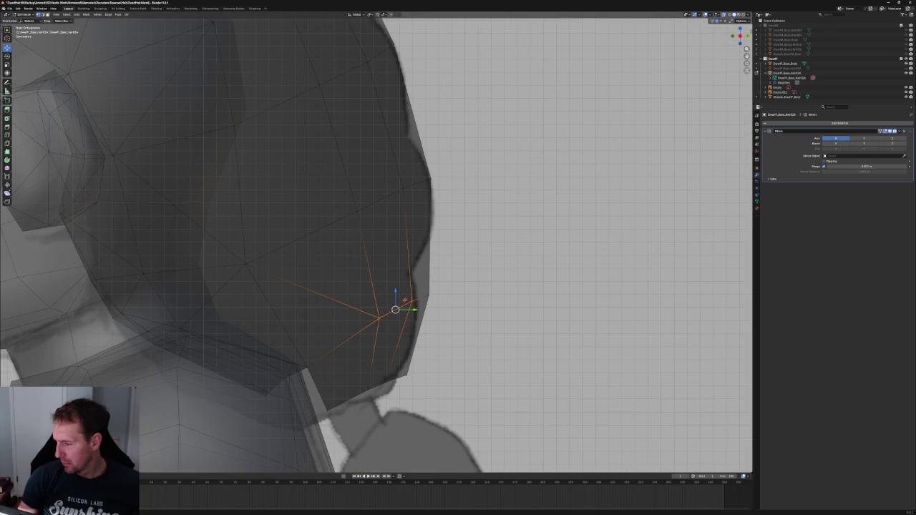
pyautogui.scroll(-4, 422, 297)
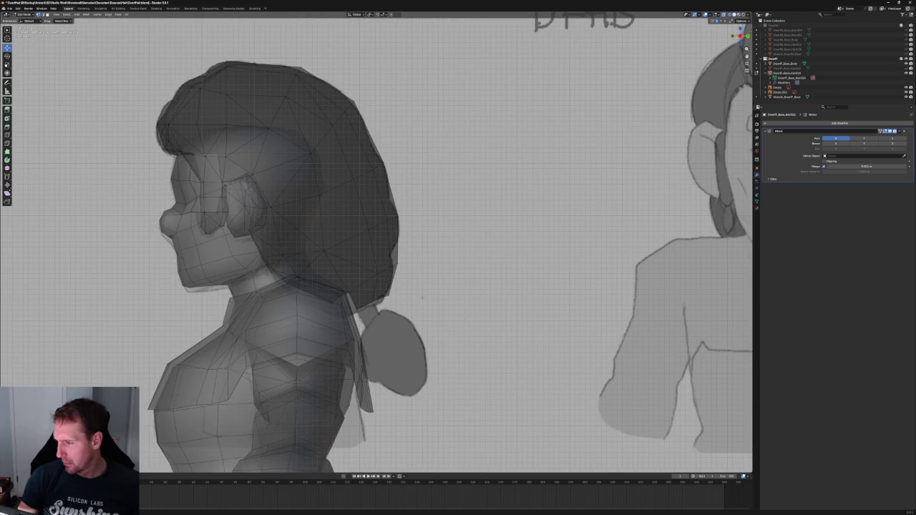
pyautogui.scroll(-1, 421, 296)
pyautogui.moveTo(422, 297)
pyautogui.mouseDown(button='middle')
pyautogui.moveTo(421, 438)
pyautogui.moveTo(474, 276)
pyautogui.mouseUp(button='middle')
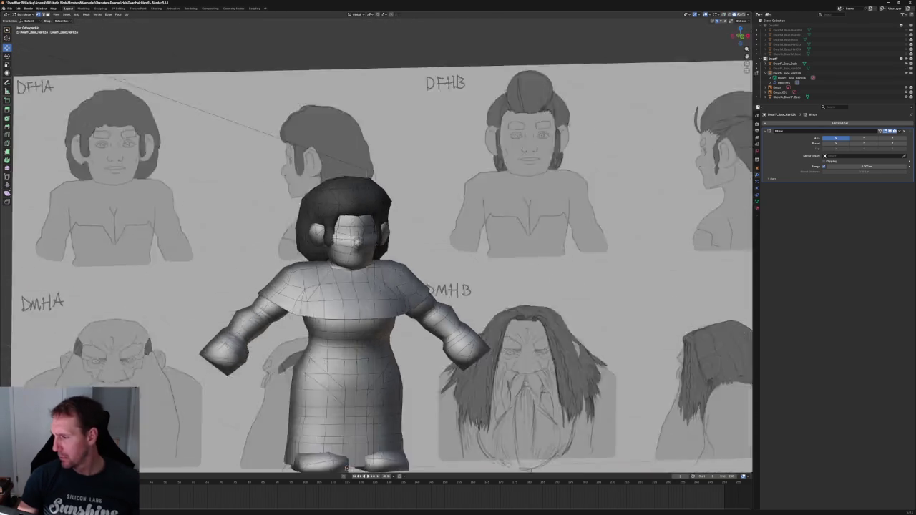
pyautogui.press('KP_1')
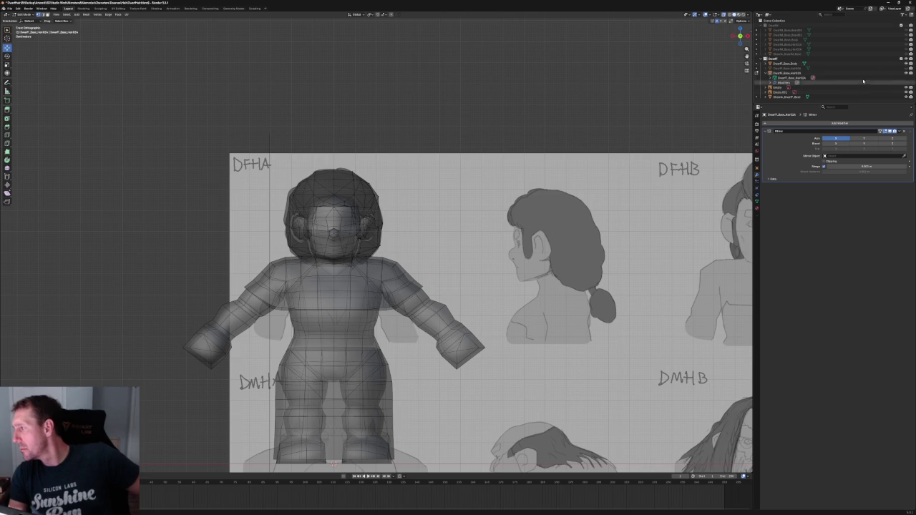
# Hide Shrunk_Dwarf_Base and the body mesh in the Outliner, keeping the hair visible
pyautogui.click(906, 97)
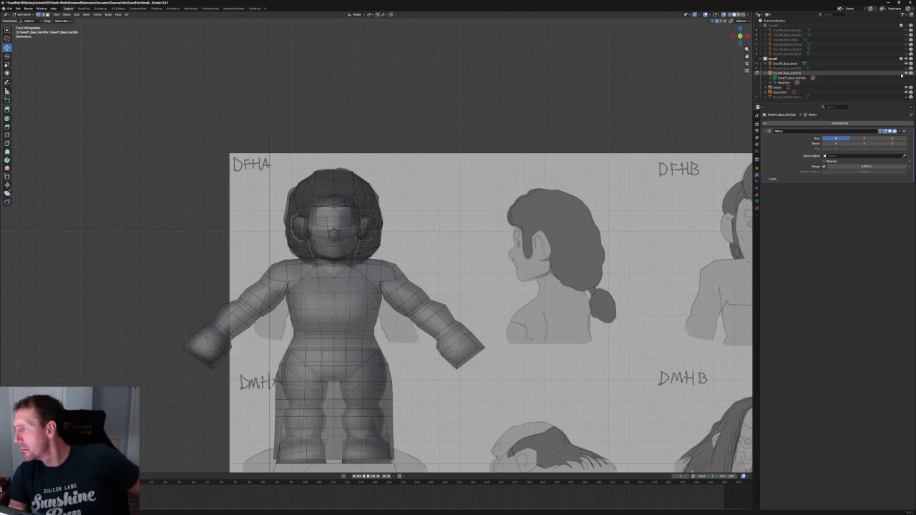
pyautogui.click(905, 78)
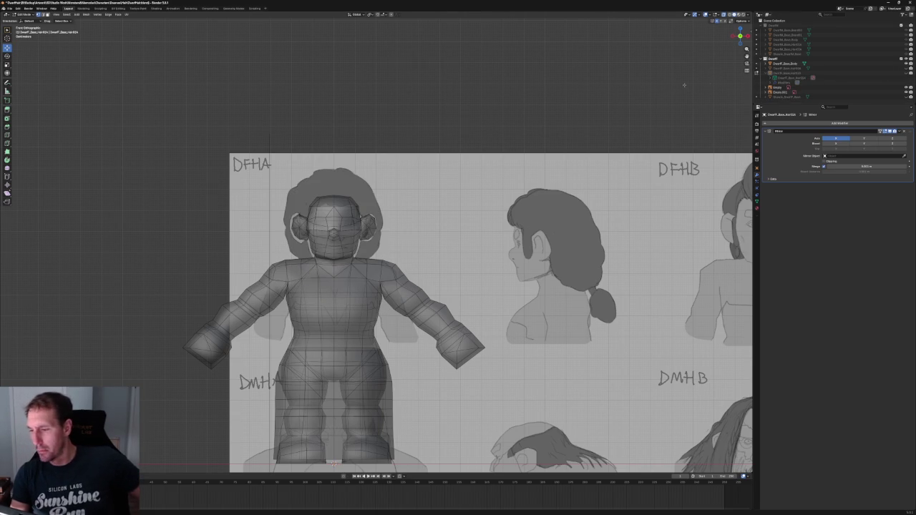
pyautogui.click(906, 73)
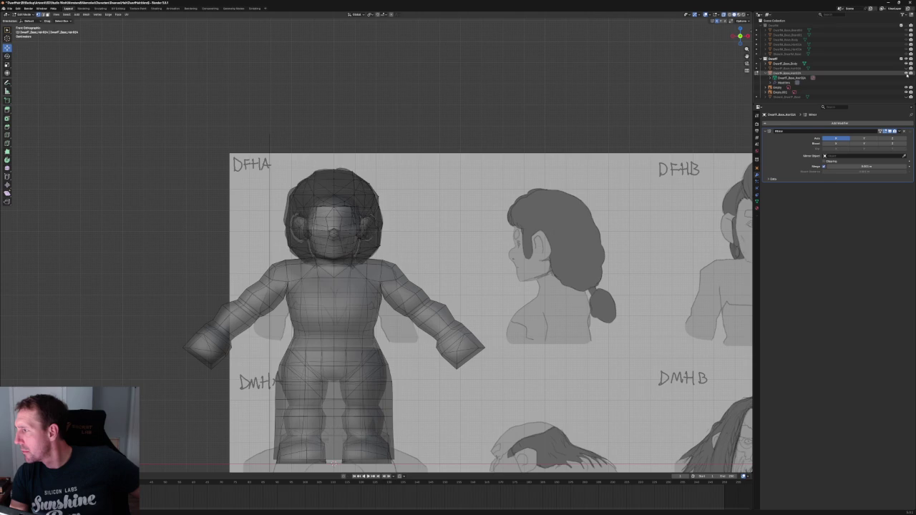
pyautogui.press('Left')
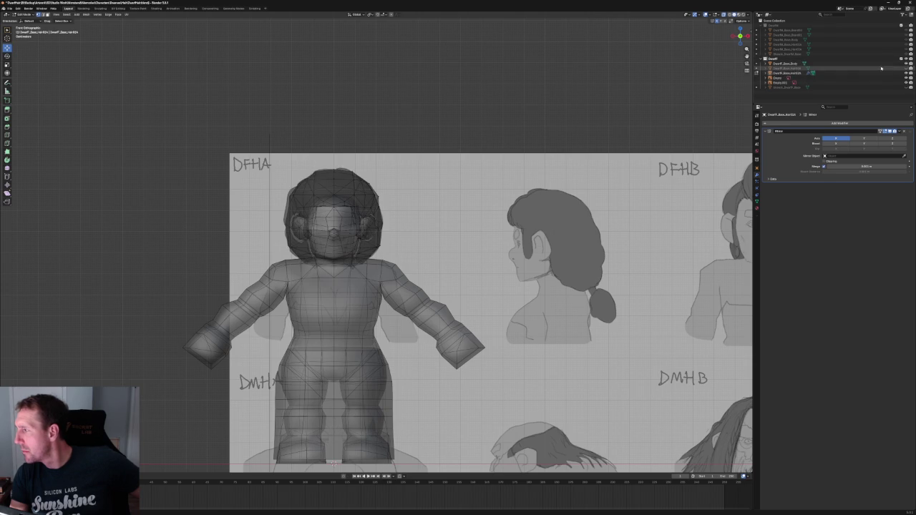
pyautogui.click(906, 63)
# Frame the side-profile DFHA reference and turn X-ray off so the hair looks solid
pyautogui.scroll(3, 357, 245)
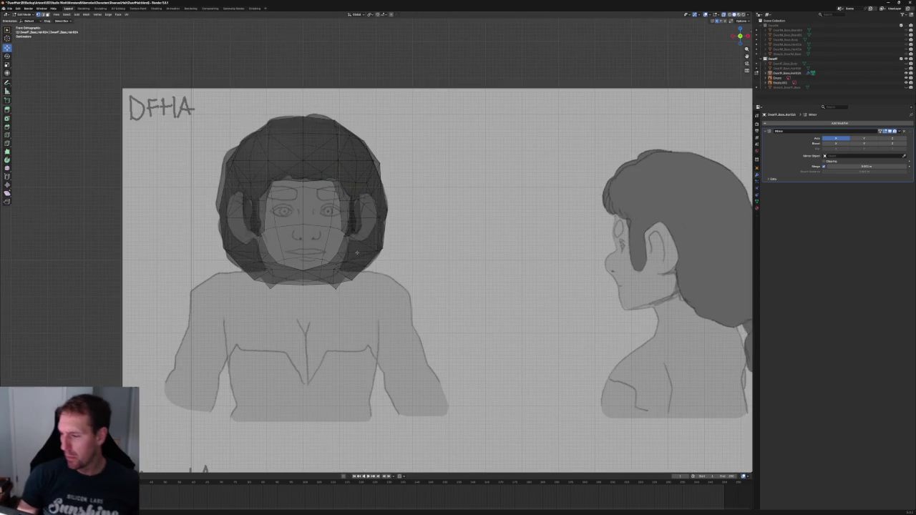
pyautogui.scroll(-4, 358, 245)
pyautogui.scroll(-2, 360, 244)
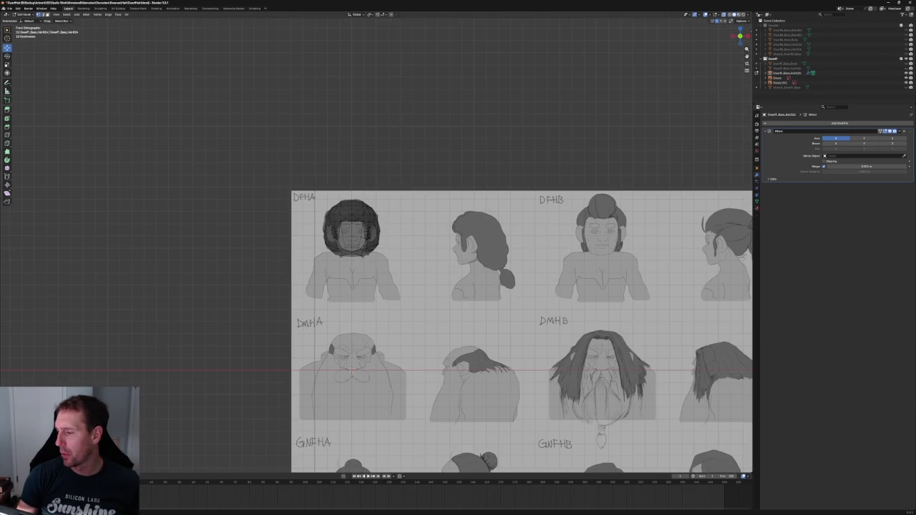
pyautogui.scroll(5, 342, 256)
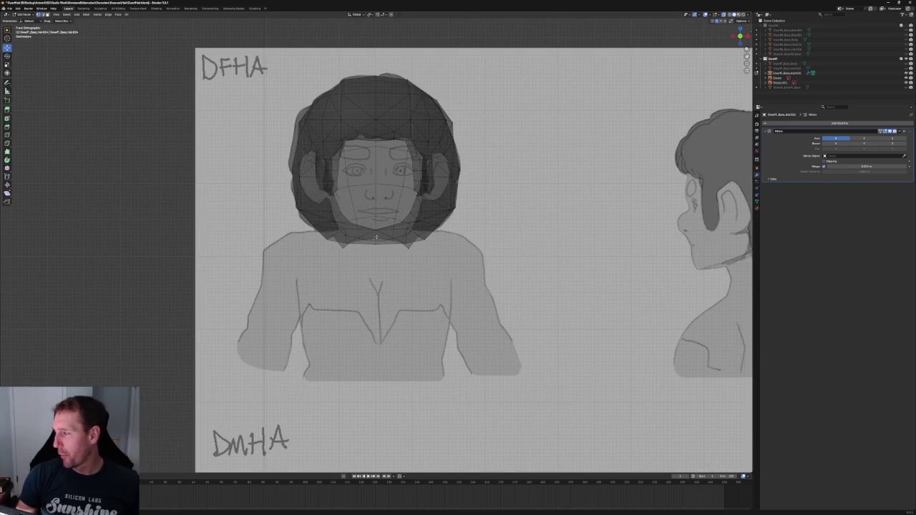
pyautogui.keyDown('shift'); pyautogui.moveTo(376, 236); pyautogui.dragTo(279, 246, button='middle'); pyautogui.keyUp('shift')
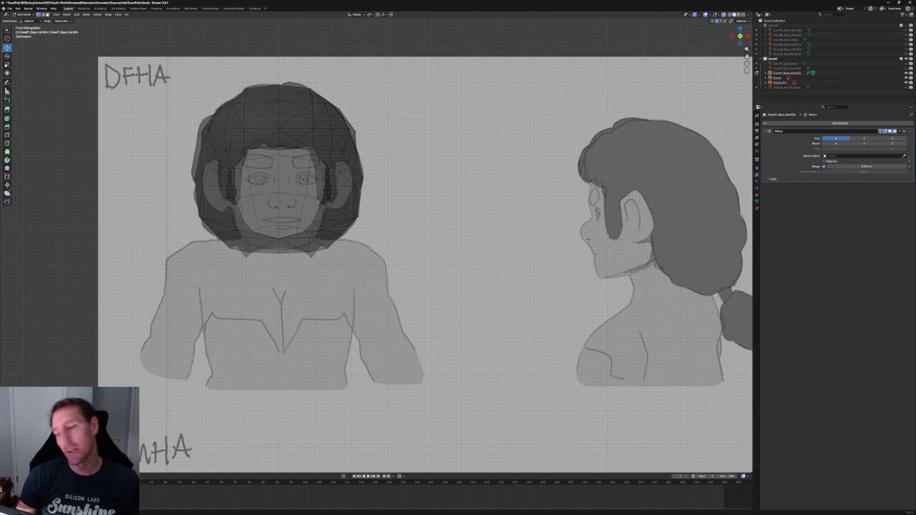
pyautogui.scroll(3, 265, 254)
pyautogui.hotkey('alt', 'z')
pyautogui.scroll(-6, 321, 252)
# In the right side view, extrude the hair tip back toward the ponytail
pyautogui.press('`')
pyautogui.click(403, 255)
pyautogui.scroll(3, 357, 259)
pyautogui.scroll(2, 368, 262)
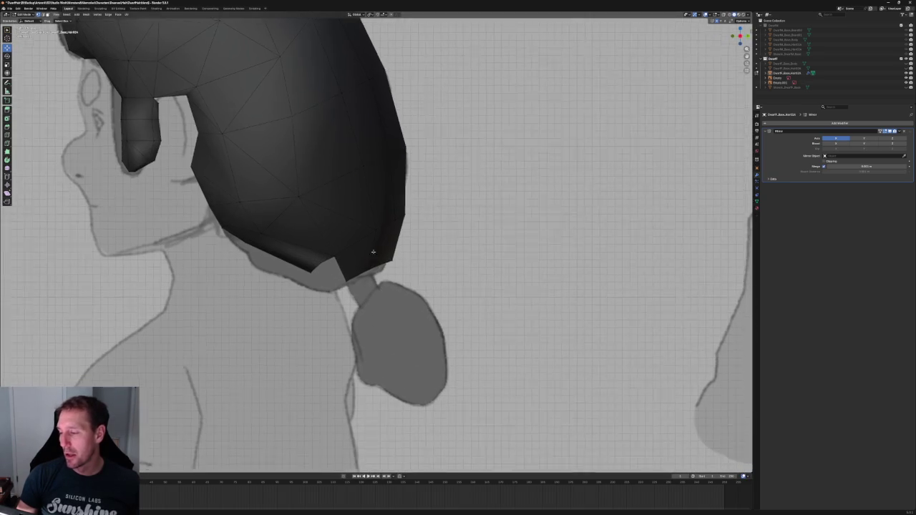
pyautogui.scroll(2, 351, 259)
pyautogui.scroll(-3, 351, 259)
pyautogui.scroll(-3, 351, 259)
pyautogui.moveTo(350, 259); pyautogui.dragTo(330, 270, button='middle')
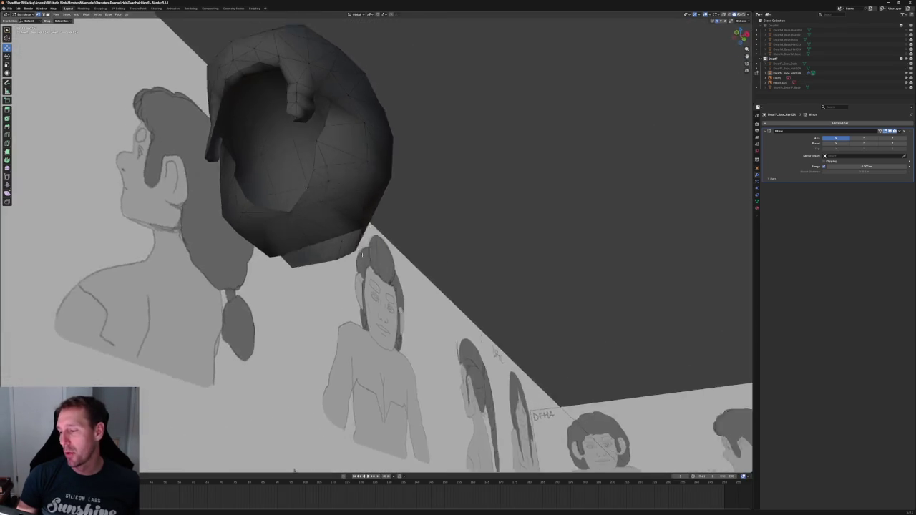
pyautogui.press('KP_3')
pyautogui.scroll(3, 325, 258)
pyautogui.scroll(2, 315, 236)
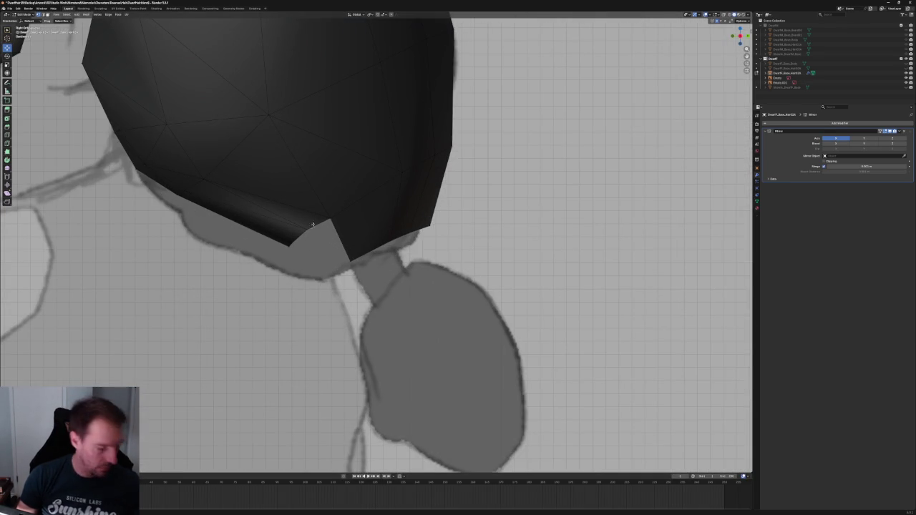
pyautogui.moveTo(309, 229)
pyautogui.mouseDown(button='middle')
pyautogui.moveTo(305, 263)
pyautogui.moveTo(319, 214)
pyautogui.moveTo(326, 262)
pyautogui.mouseUp(button='middle')
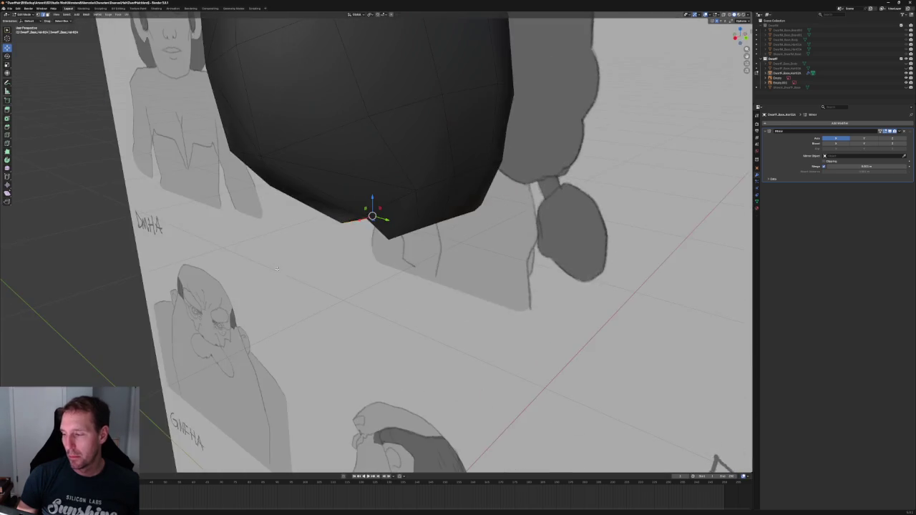
pyautogui.press('KP_3')
pyautogui.press('e')
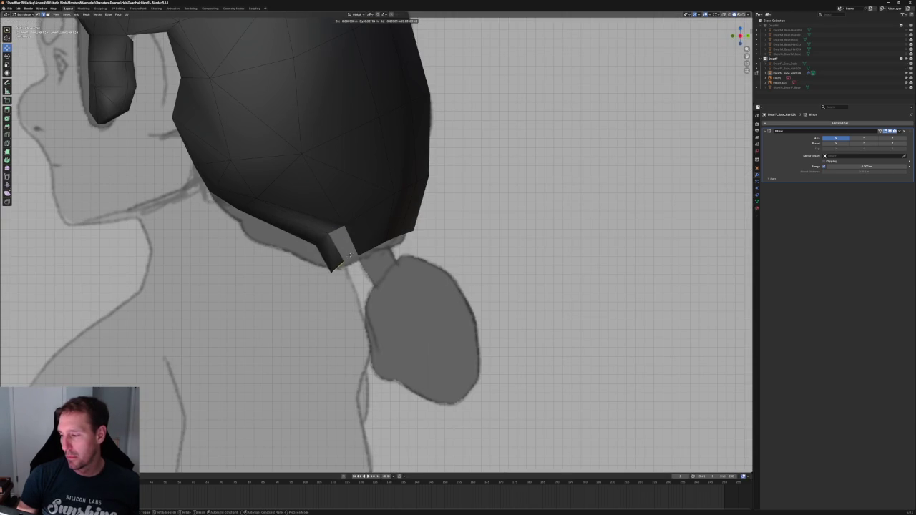
pyautogui.click(357, 249)
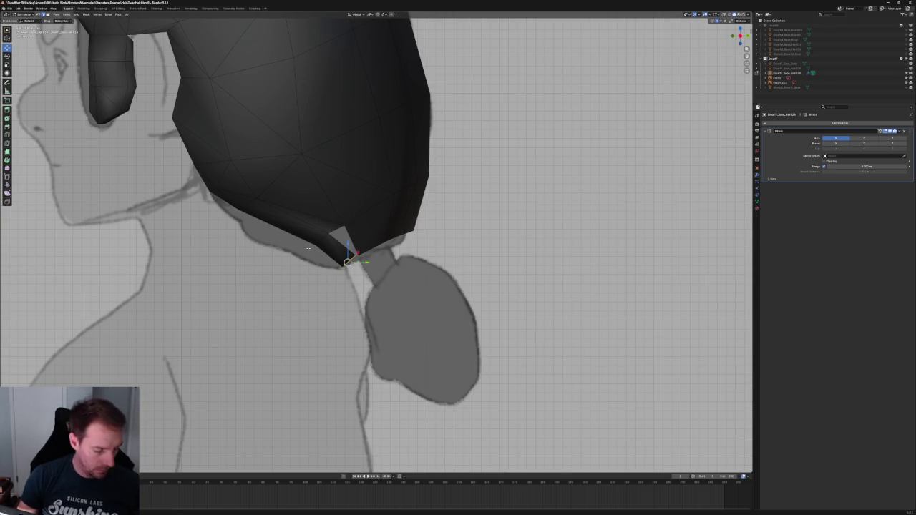
# With X-ray on, move the hair-tip vertex onto the sketch outline
pyautogui.click(330, 233)
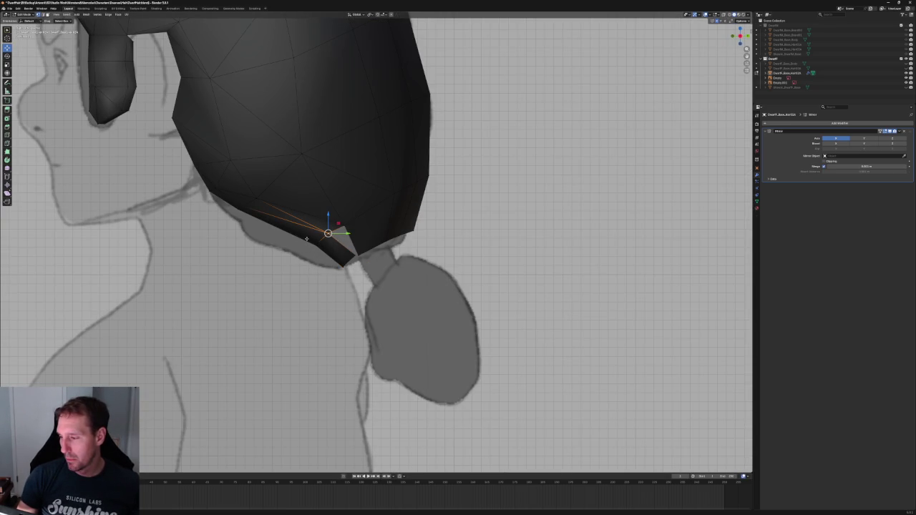
pyautogui.hotkey('alt', 'z')
pyautogui.moveTo(302, 237); pyautogui.dragTo(317, 254)
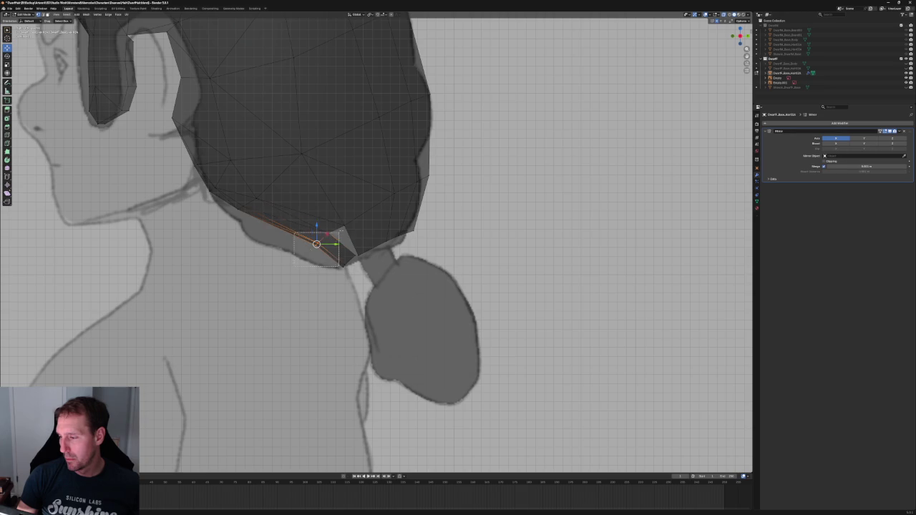
pyautogui.keyDown('shift'); pyautogui.moveTo(337, 266); pyautogui.dragTo(312, 334, button='middle'); pyautogui.keyUp('shift')
pyautogui.moveTo(428, 221); pyautogui.dragTo(301, 300)
pyautogui.press('g')
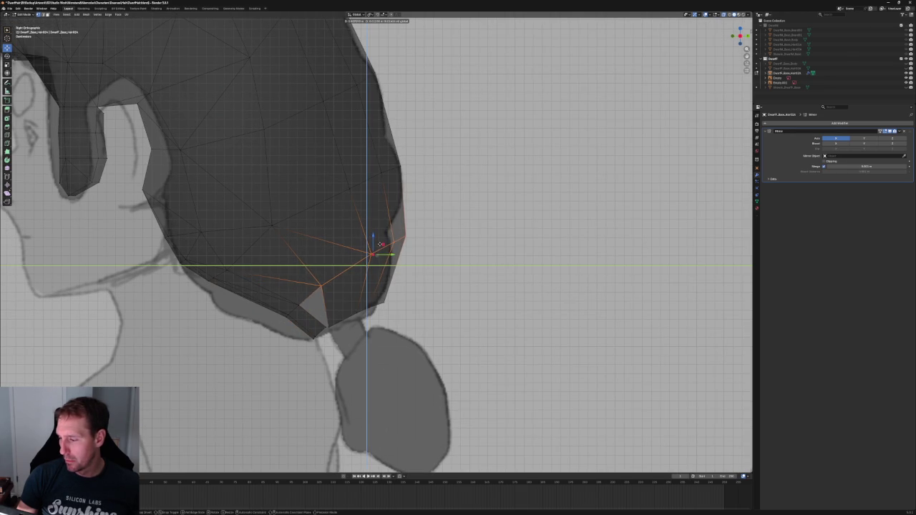
pyautogui.click(380, 245)
pyautogui.moveTo(428, 282); pyautogui.dragTo(327, 331)
pyautogui.press('g')
pyautogui.scroll(-2, 371, 287)
pyautogui.click(375, 293)
# Shift the hair-tip vertices along the X axis to match the profile
pyautogui.moveTo(375, 294)
pyautogui.mouseDown(button='middle')
pyautogui.moveTo(322, 275)
pyautogui.moveTo(387, 276)
pyautogui.mouseUp(button='middle')
pyautogui.scroll(3, 387, 277)
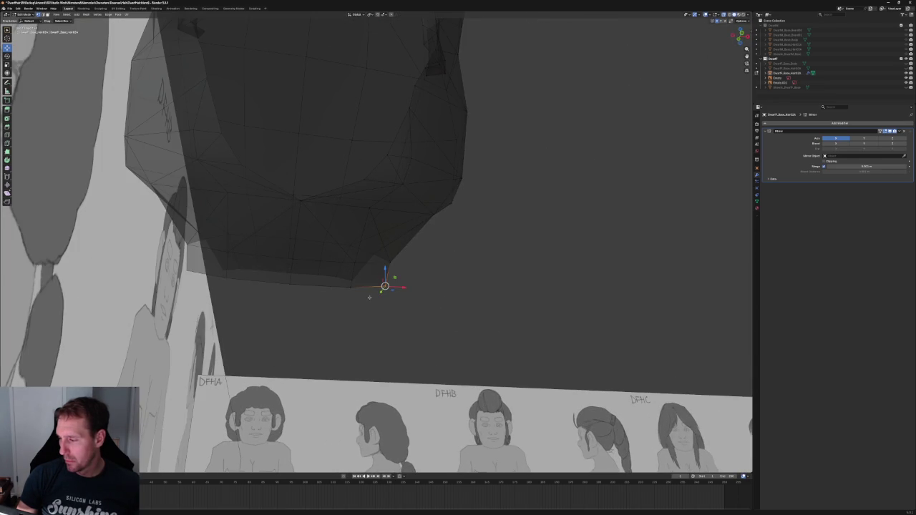
pyautogui.moveTo(411, 250); pyautogui.dragTo(369, 305)
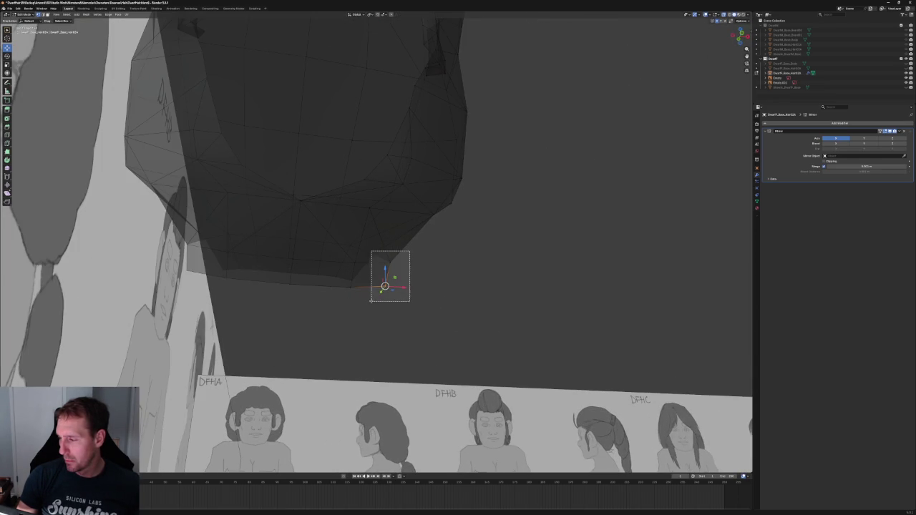
pyautogui.press('g')
pyautogui.press('x')
pyautogui.click(380, 268)
pyautogui.moveTo(432, 229); pyautogui.dragTo(322, 309)
pyautogui.press('g')
pyautogui.press('x')
pyautogui.click(379, 272)
# Rotate the box-selected hair-tip vertices slightly in the side view
pyautogui.press('KP_3')
pyautogui.scroll(6, 398, 289)
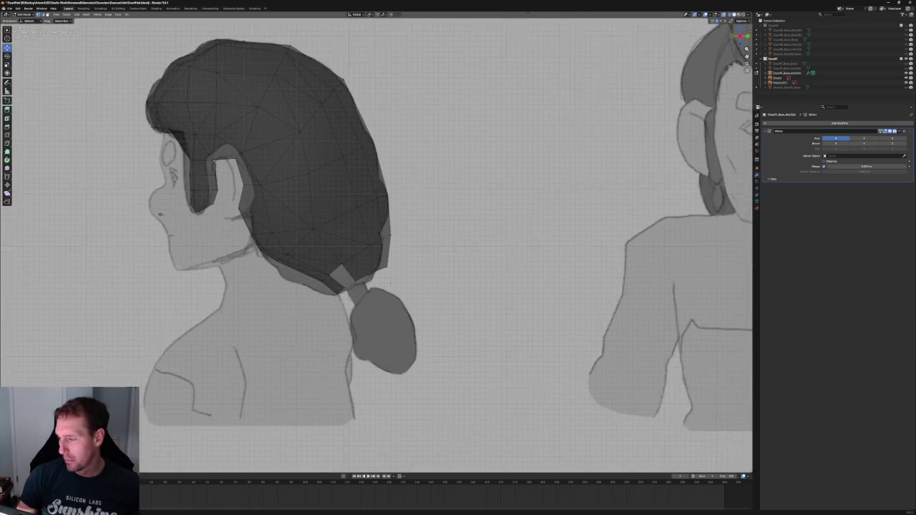
pyautogui.scroll(3, 398, 289)
pyautogui.keyDown('shift'); pyautogui.moveTo(262, 277); pyautogui.dragTo(317, 291, button='middle'); pyautogui.keyUp('shift')
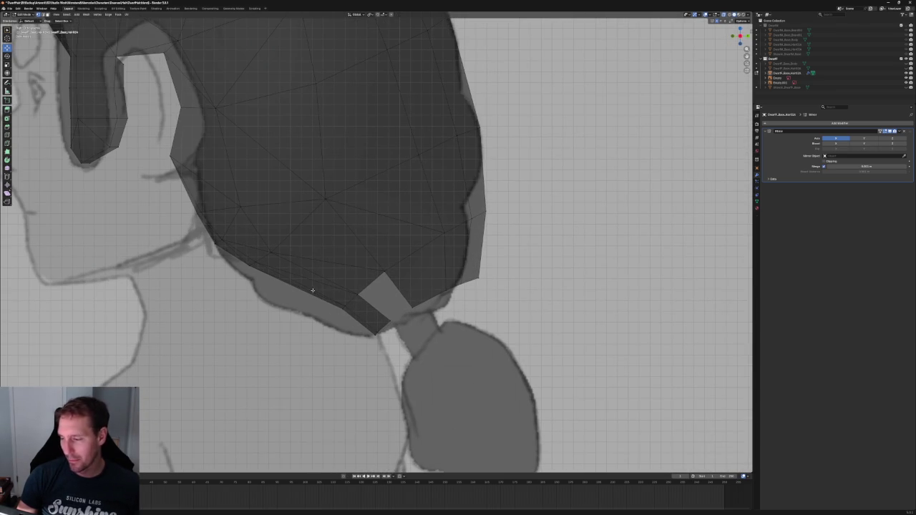
pyautogui.click(258, 259)
pyautogui.moveTo(241, 241); pyautogui.dragTo(293, 282)
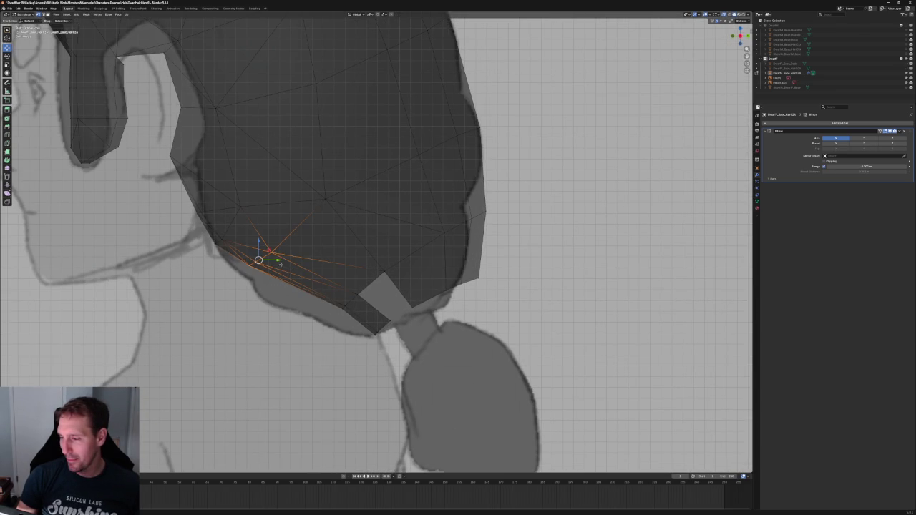
pyautogui.press('r')
pyautogui.moveTo(259, 259)
pyautogui.mouseDown()
pyautogui.moveTo(268, 260)
pyautogui.moveTo(228, 241)
pyautogui.mouseUp()
pyautogui.press('g')
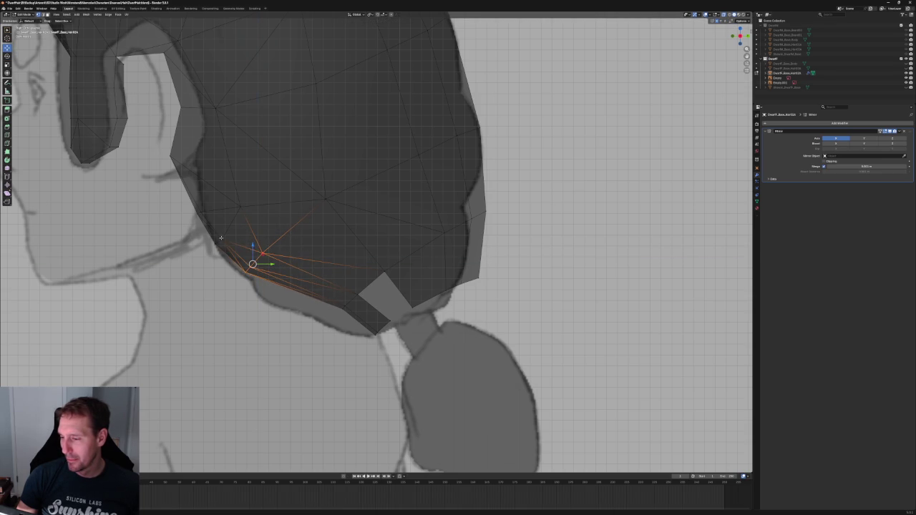
pyautogui.moveTo(214, 256); pyautogui.dragTo(290, 285, button='middle')
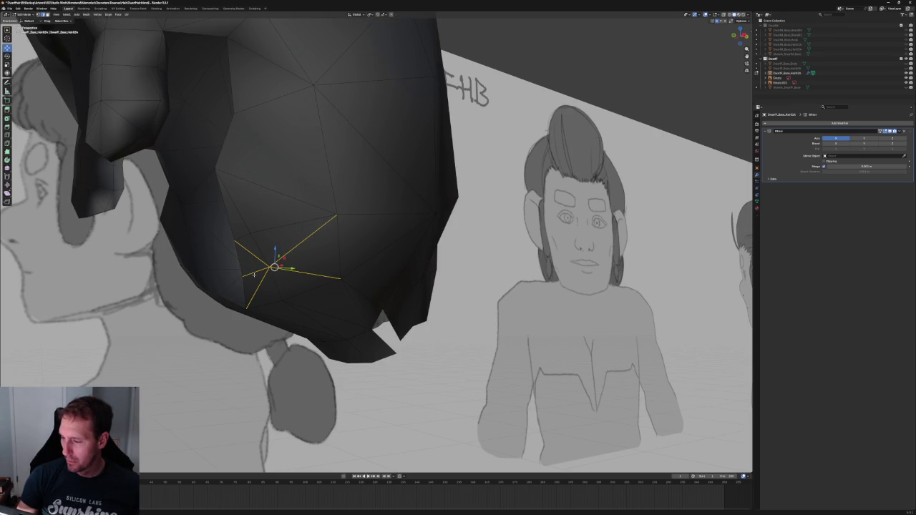
pyautogui.click(253, 274)
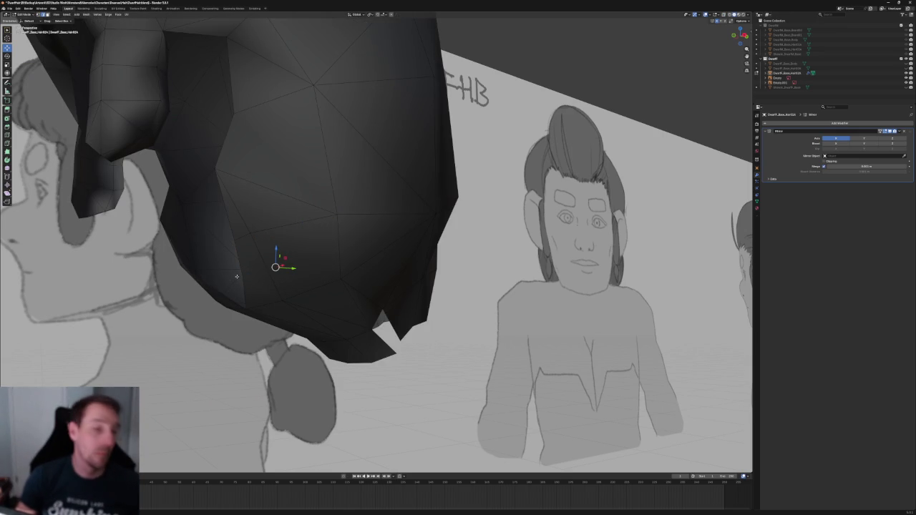
# Move the side vertex behind the ear slightly forward along X
pyautogui.press('KP_3')
pyautogui.press('KP_5')
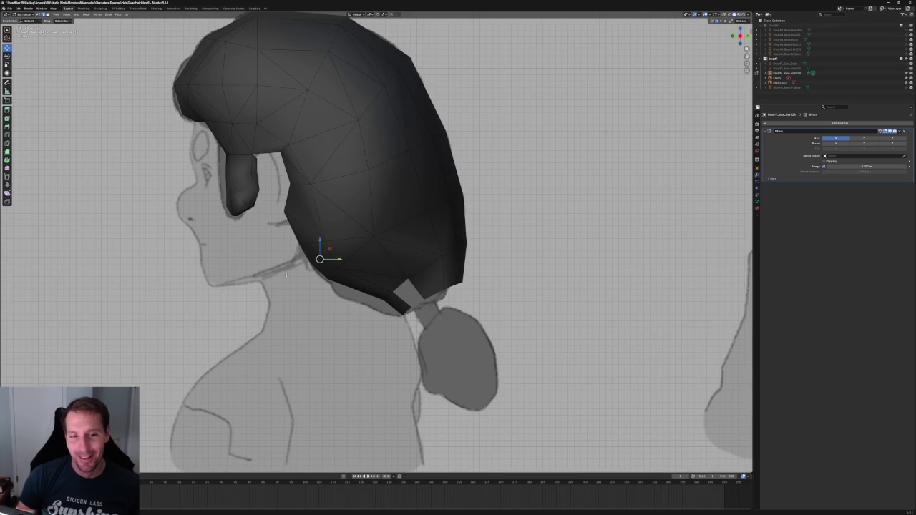
pyautogui.scroll(2, 358, 270)
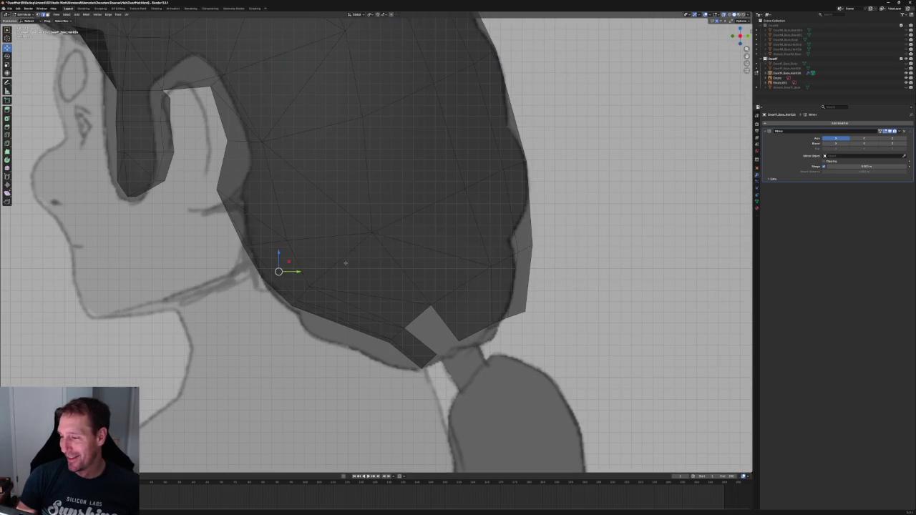
pyautogui.hotkey('alt', 'z')
pyautogui.click(287, 240)
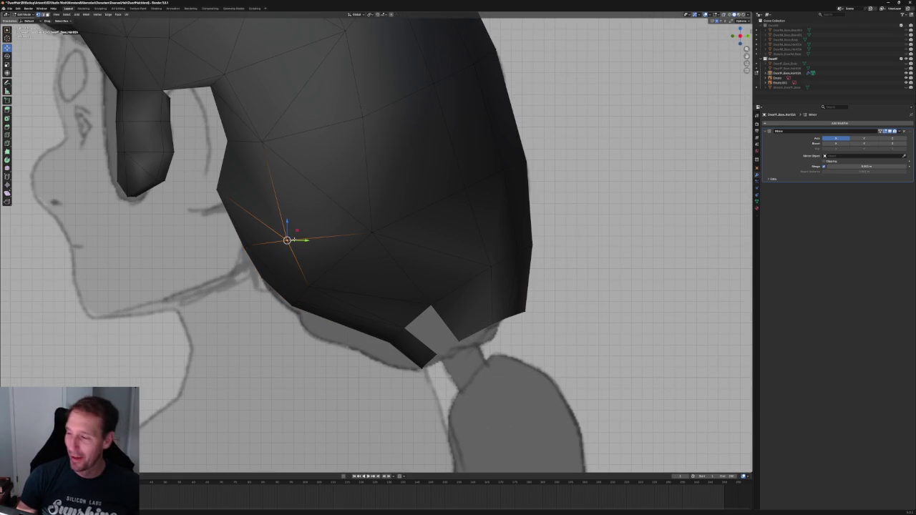
pyautogui.press('g')
pyautogui.press('x')
pyautogui.click(276, 172)
# Join the upper and lower side vertices with a new edge using Connect Vertex Pairs
pyautogui.hotkey('alt', 'z')
pyautogui.click(262, 140)
pyautogui.hotkey('alt', 'z')
pyautogui.keyDown('shift'); pyautogui.click(216, 190); pyautogui.keyUp('shift')
pyautogui.rightClick(209, 199)
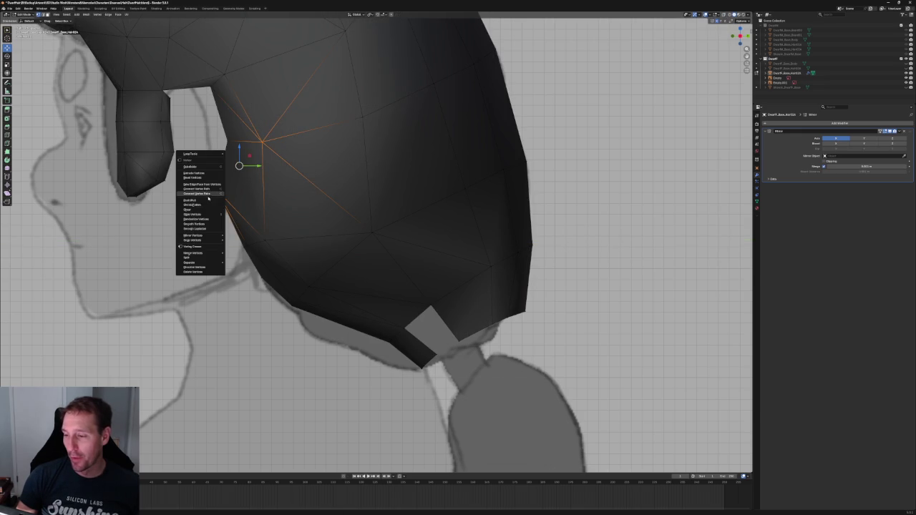
pyautogui.click(205, 194)
pyautogui.hotkey('alt', 'a')
pyautogui.scroll(-4, 389, 223)
pyautogui.scroll(3, 389, 223)
pyautogui.press('a')
pyautogui.scroll(2, 358, 245)
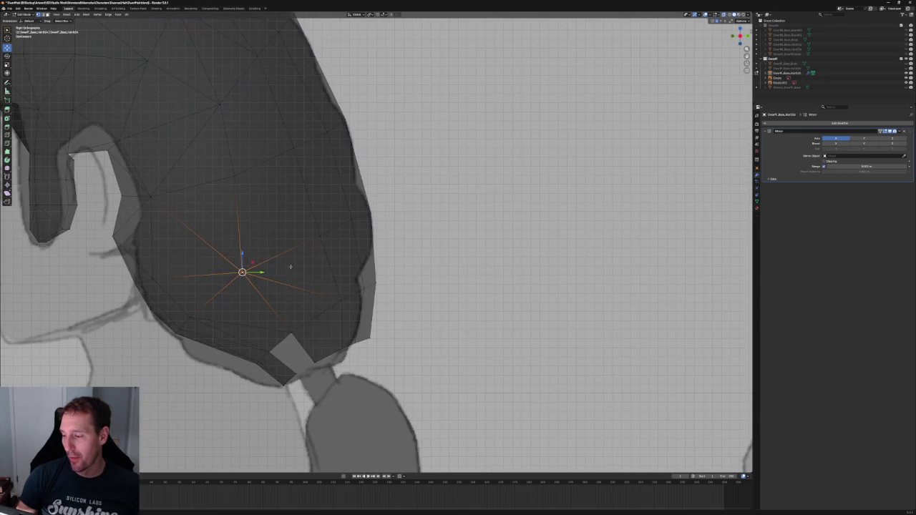
pyautogui.scroll(-5, 303, 267)
pyautogui.moveTo(303, 268)
pyautogui.mouseDown(button='middle')
pyautogui.moveTo(297, 272)
pyautogui.moveTo(386, 271)
pyautogui.moveTo(369, 271)
pyautogui.mouseUp(button='middle')
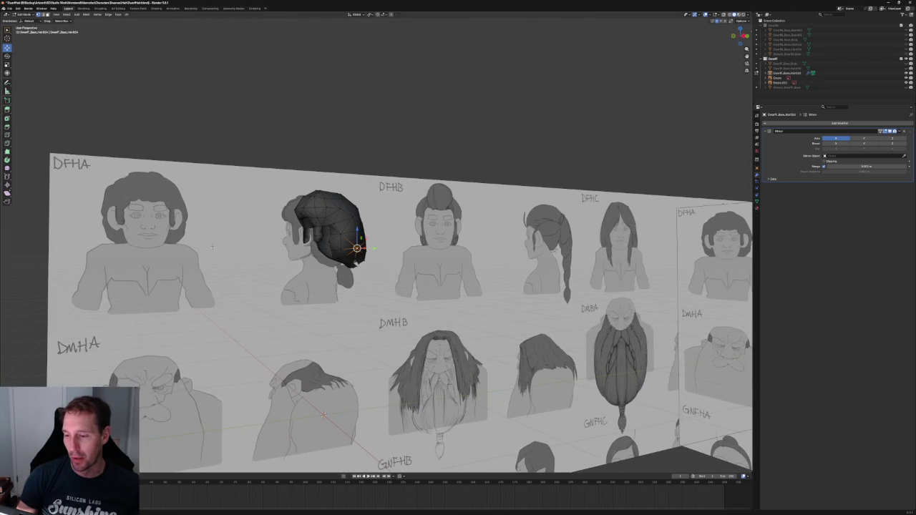
# In the front orthographic view, nudge the selected hair vertex slightly up and right
pyautogui.press('KP_1')
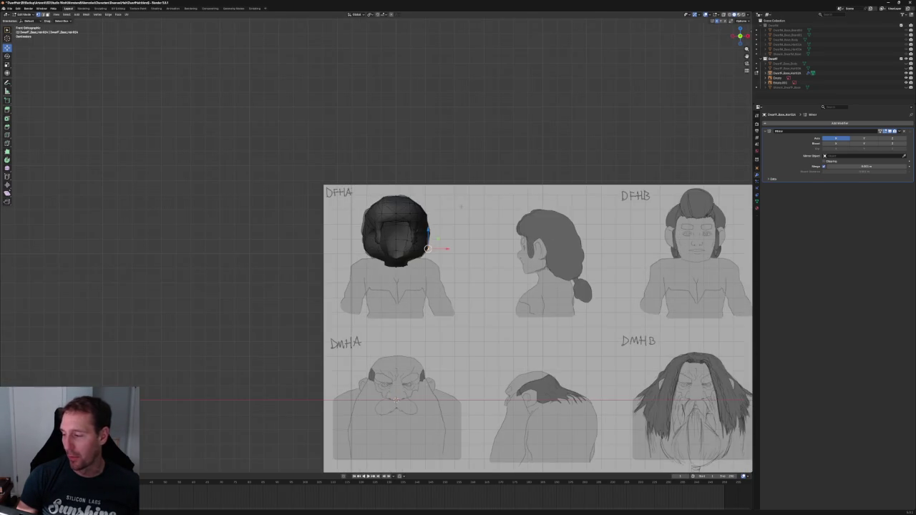
pyautogui.press('KP_Decimal')
pyautogui.scroll(-5, 438, 298)
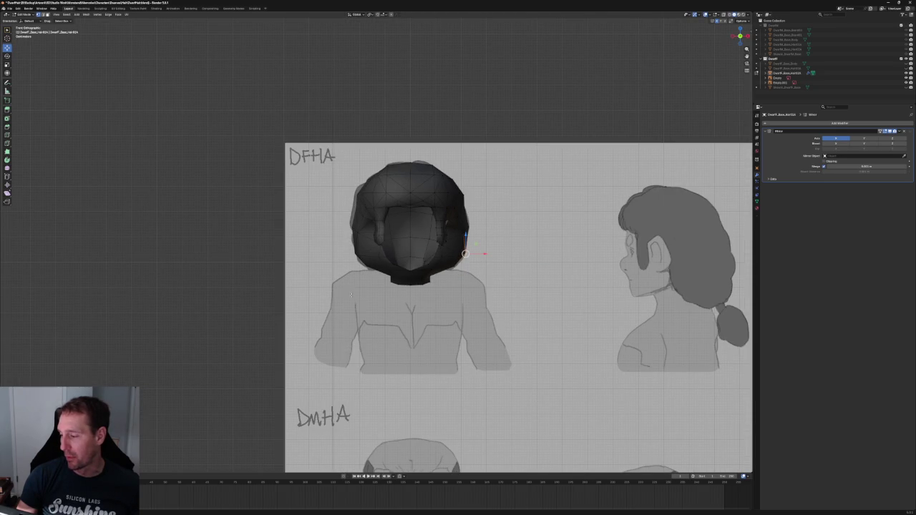
pyautogui.moveTo(467, 302); pyautogui.dragTo(380, 303, button='middle')
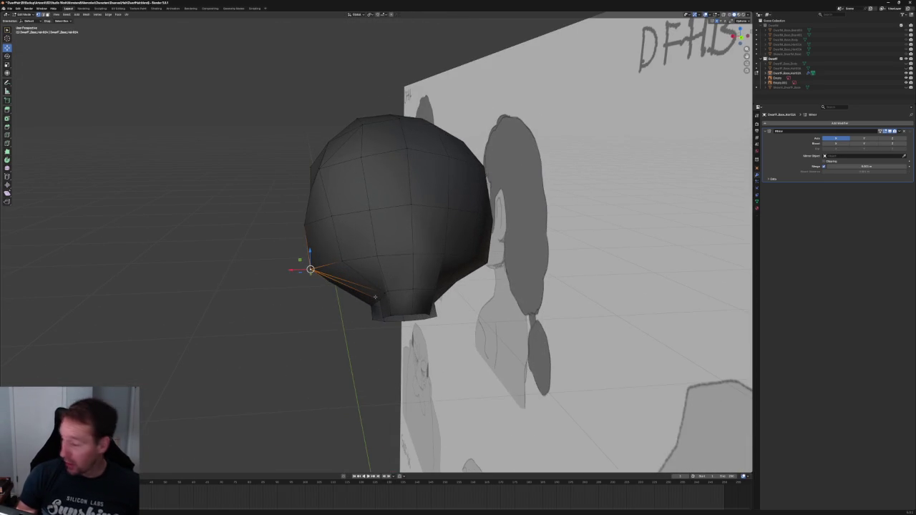
pyautogui.press('KP_1')
pyautogui.scroll(2, 429, 260)
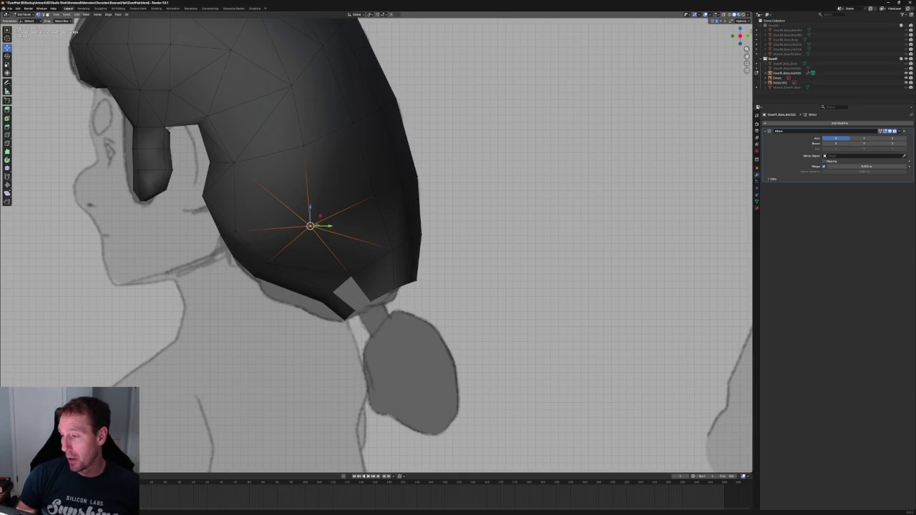
pyautogui.hotkey('alt', 'z')
pyautogui.press('g')
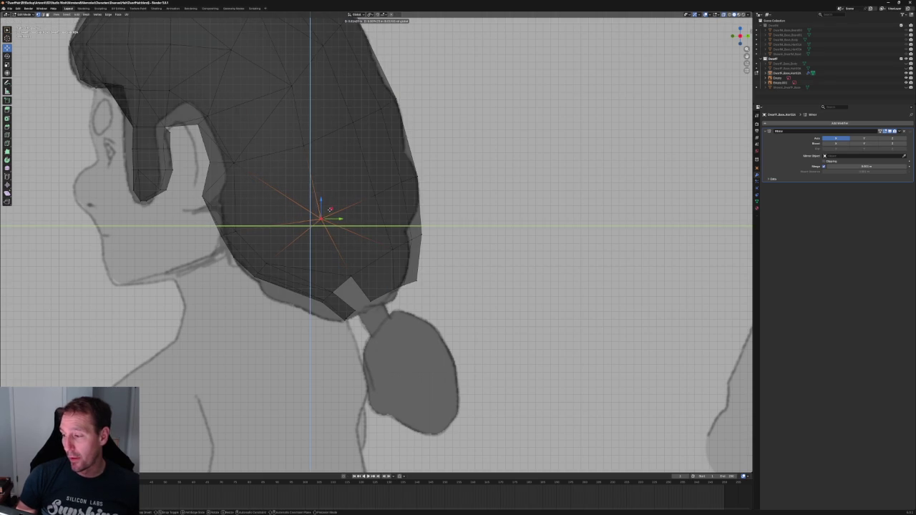
pyautogui.click(325, 215)
pyautogui.hotkey('alt', 'a')
pyautogui.hotkey('alt', 'z')
pyautogui.click(317, 219)
pyautogui.hotkey('alt', 'a')
# In the right side view, move the nape's bottom edge loop toward the neck outline
pyautogui.moveTo(322, 218); pyautogui.dragTo(406, 239, button='middle')
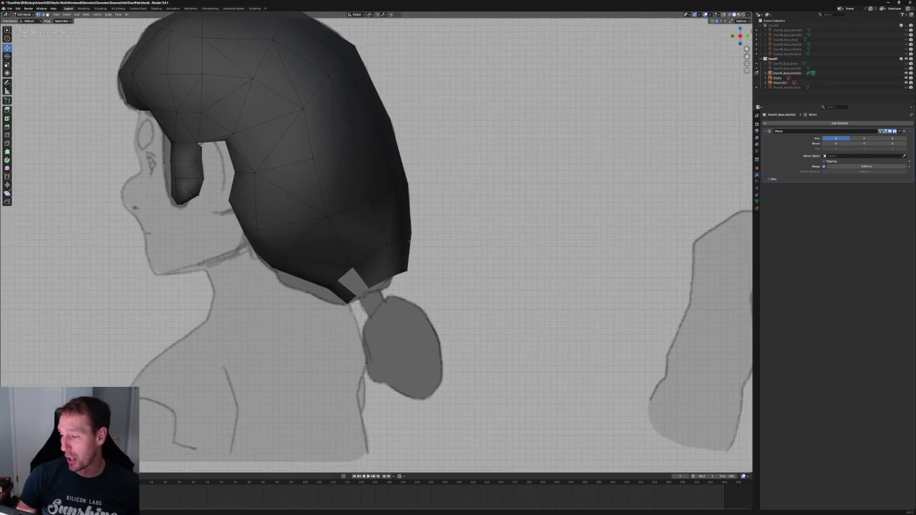
pyautogui.press('KP_3')
pyautogui.scroll(4, 322, 286)
pyautogui.keyDown('alt'); pyautogui.click(286, 293); pyautogui.keyUp('alt')
pyautogui.press('g')
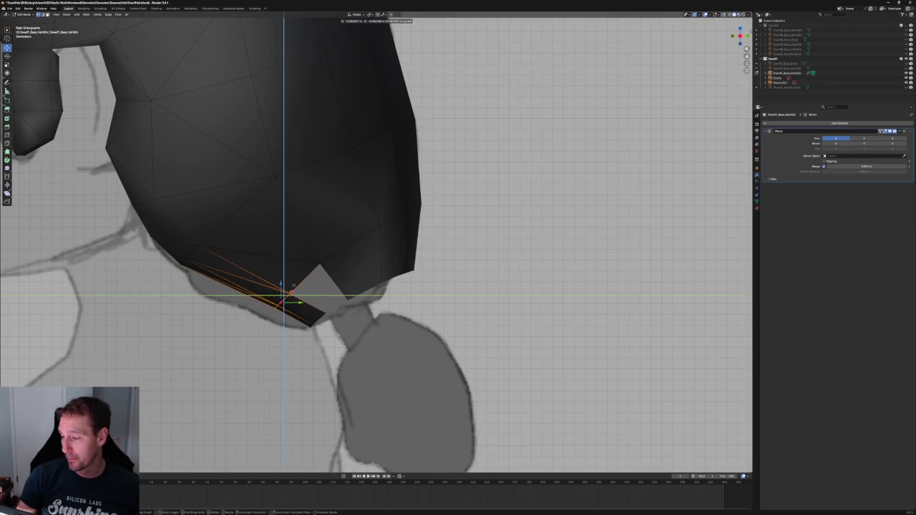
pyautogui.click(335, 305)
pyautogui.click(306, 309)
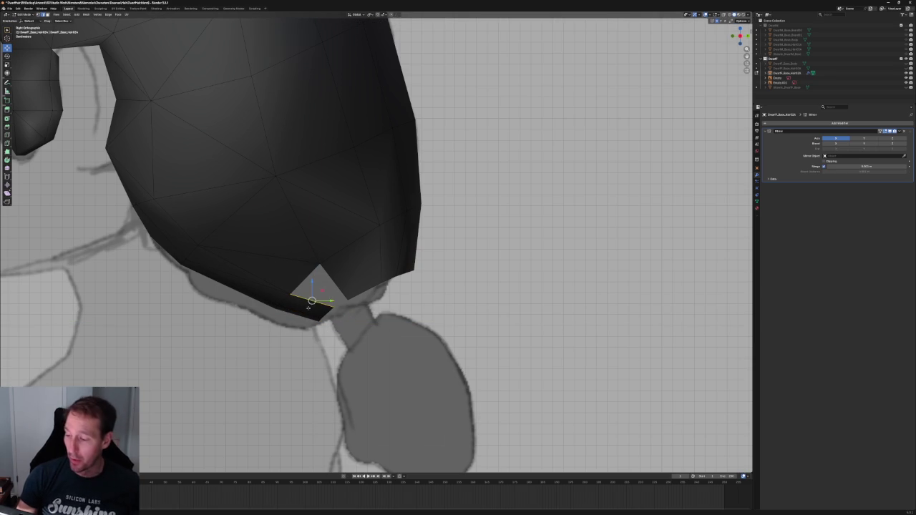
pyautogui.click(317, 287)
pyautogui.moveTo(317, 288)
pyautogui.mouseDown(button='middle')
pyautogui.moveTo(381, 306)
pyautogui.moveTo(399, 294)
pyautogui.mouseUp(button='middle')
pyautogui.hotkey('alt', 'z')
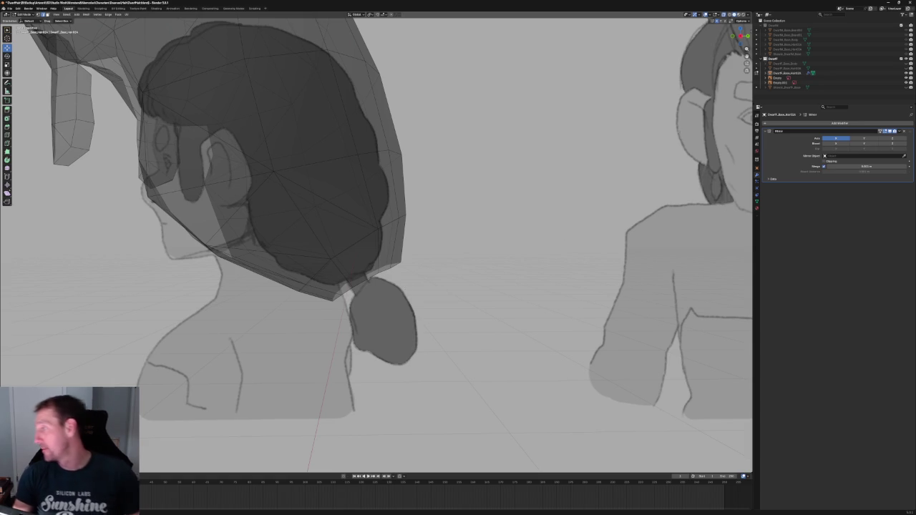
pyautogui.press('Tab')
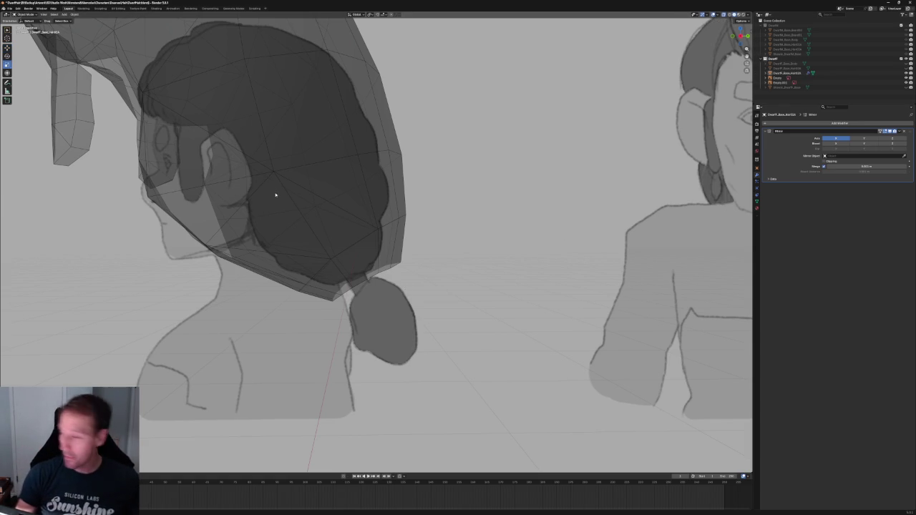
# Apply the hair's Mirror modifier so it becomes one real mesh
pyautogui.click(307, 195)
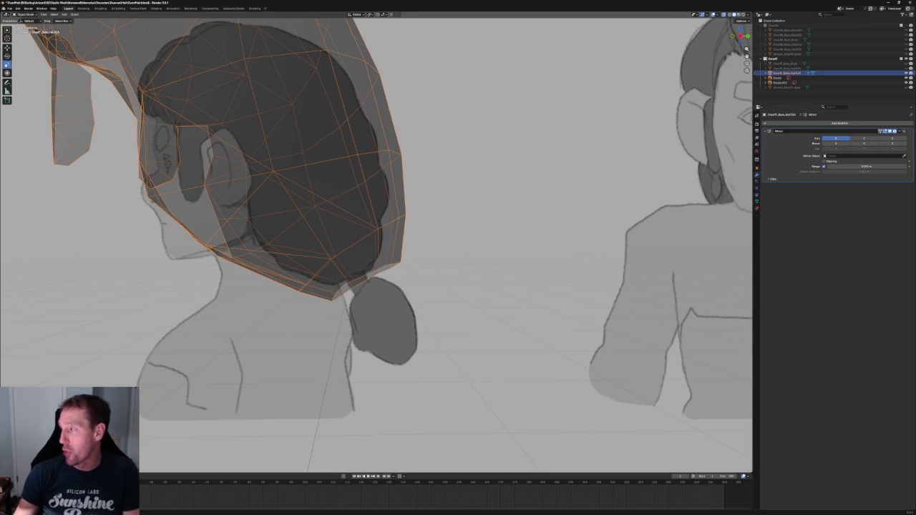
pyautogui.click(898, 132)
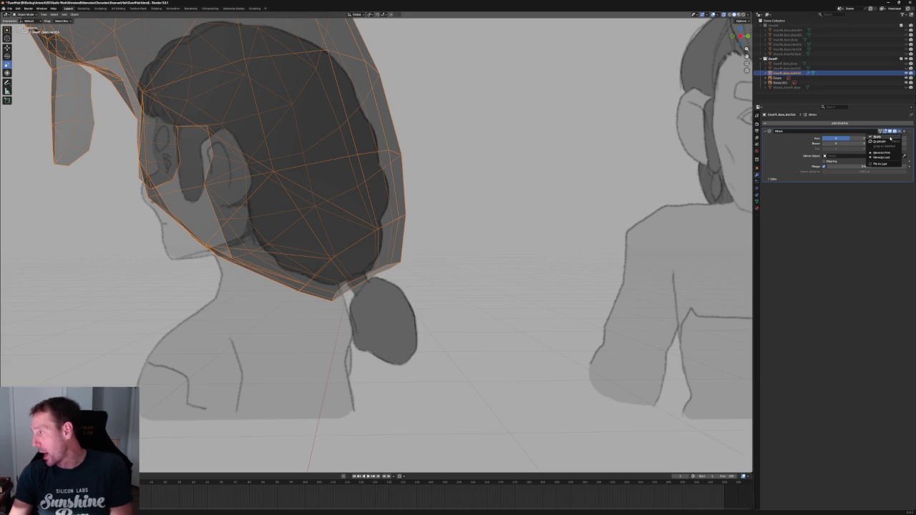
pyautogui.click(890, 138)
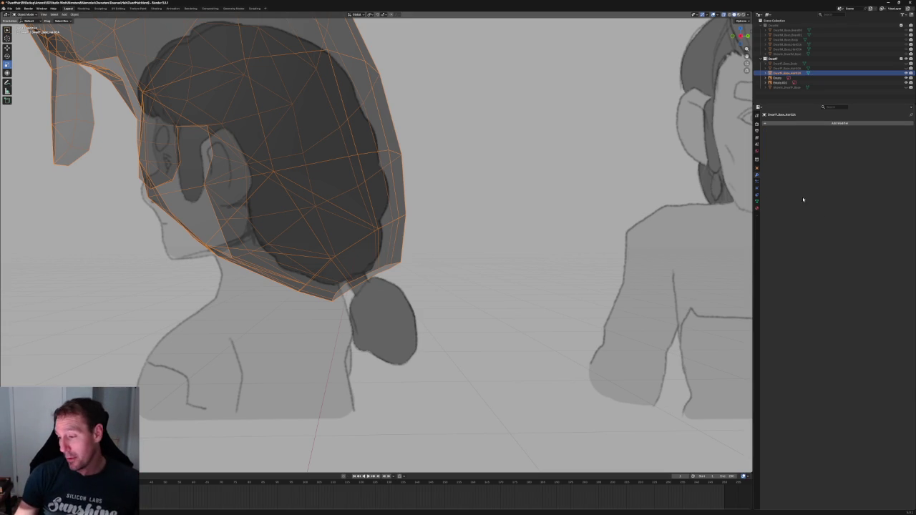
pyautogui.press('KP_3')
pyautogui.scroll(2, 380, 242)
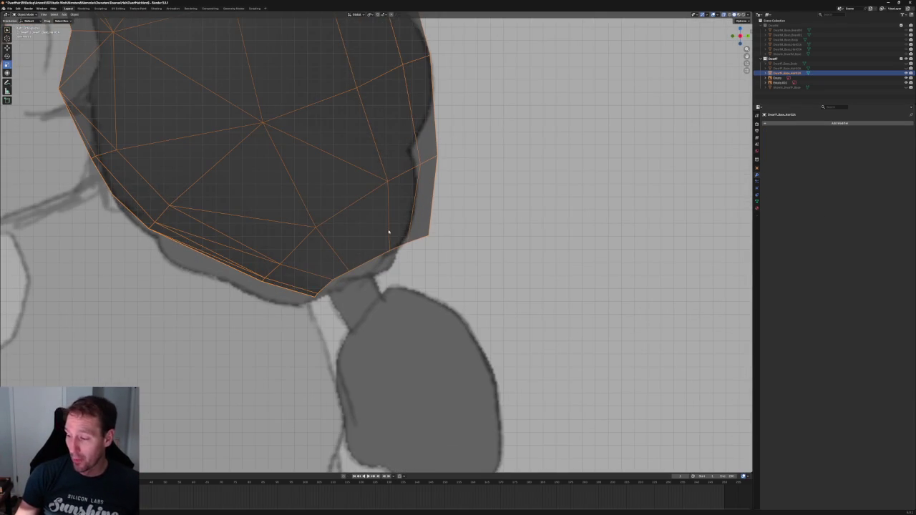
# Even out the box-selected nape vertices with LoopTools and scale them inward
pyautogui.press('Tab')
pyautogui.moveTo(419, 221); pyautogui.dragTo(310, 292)
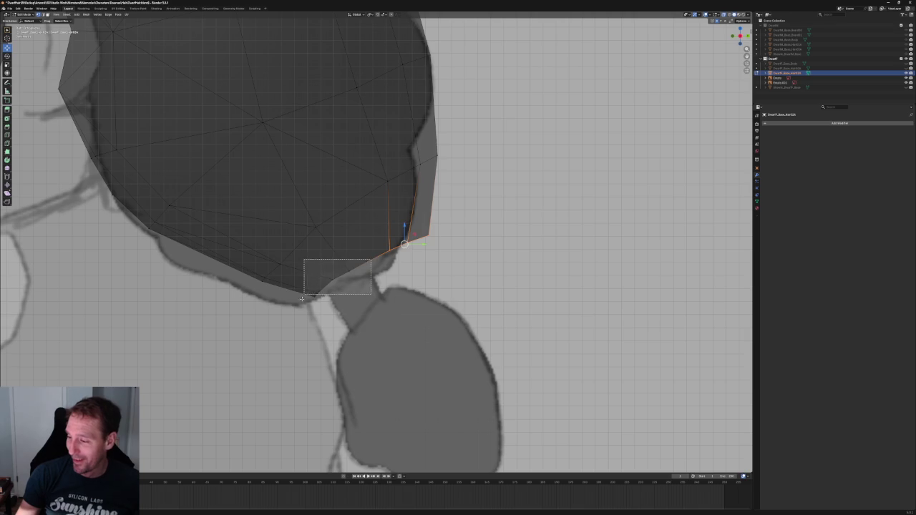
pyautogui.rightClick(356, 276)
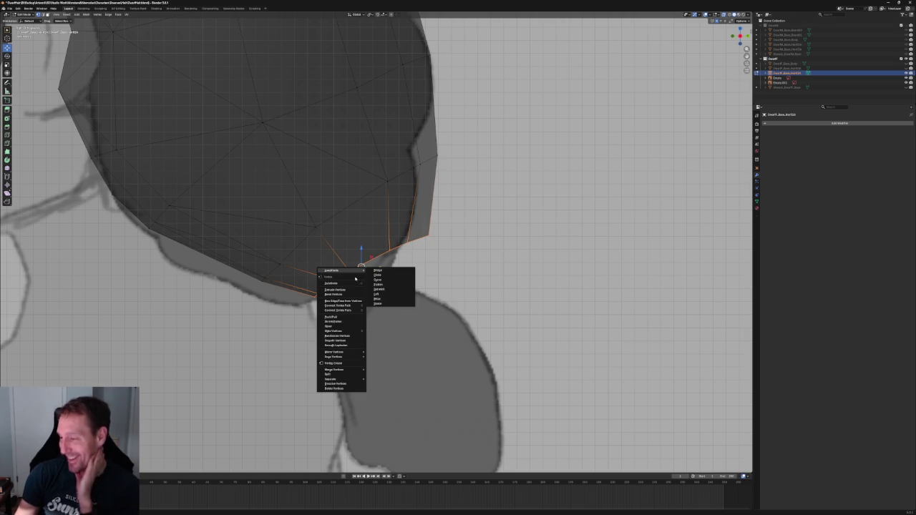
pyautogui.moveTo(341, 270)
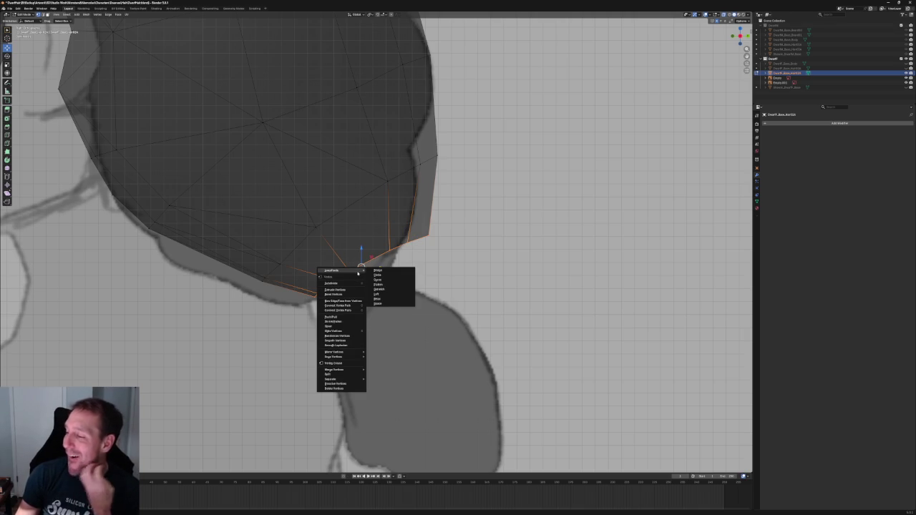
pyautogui.click(380, 275)
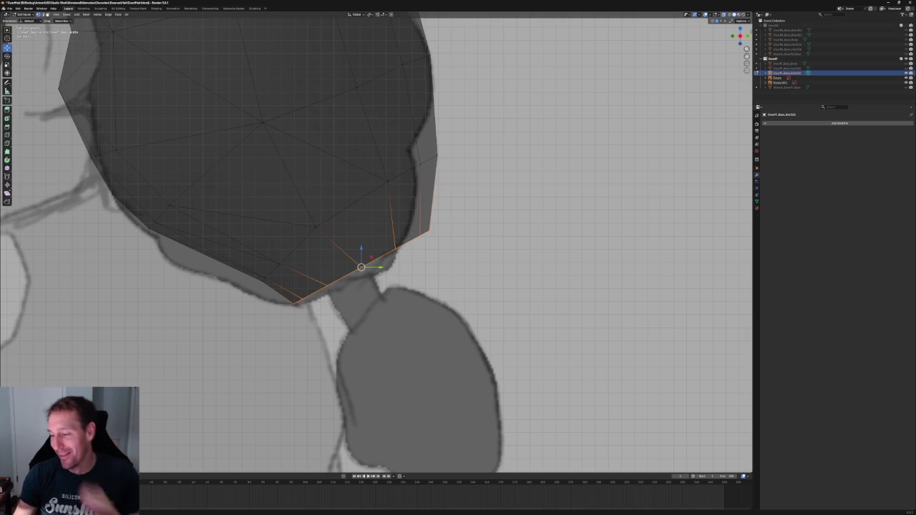
pyautogui.press('s')
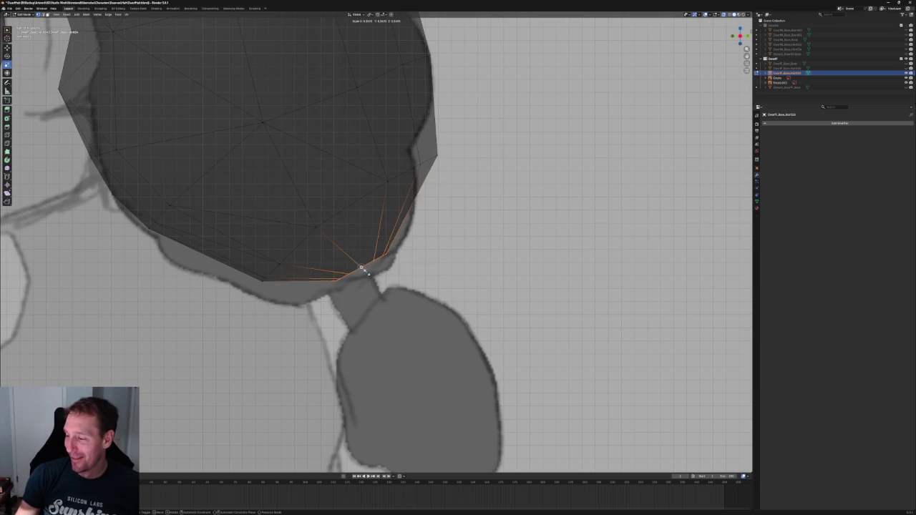
pyautogui.click(362, 266)
# Scale the nape vertices in further until they converge to a tight point
pyautogui.hotkey('shift', 'space')
pyautogui.press('g')
pyautogui.press('s')
pyautogui.click(351, 276)
pyautogui.press('s')
pyautogui.click(369, 275)
pyautogui.scroll(-3, 358, 272)
pyautogui.moveTo(363, 259)
pyautogui.mouseDown(button='middle')
pyautogui.moveTo(432, 292)
pyautogui.moveTo(470, 293)
pyautogui.moveTo(317, 262)
pyautogui.moveTo(400, 283)
pyautogui.mouseUp(button='middle')
pyautogui.scroll(2, 317, 262)
pyautogui.scroll(-2, 341, 272)
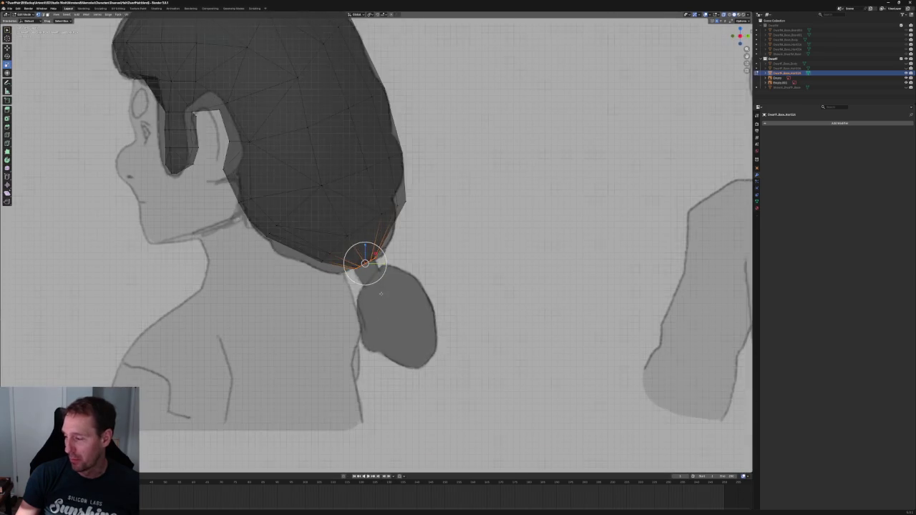
pyautogui.scroll(3, 370, 302)
pyautogui.scroll(-2, 370, 301)
pyautogui.moveTo(370, 300); pyautogui.dragTo(437, 295, button='middle')
pyautogui.keyDown('shift'); pyautogui.moveTo(436, 293); pyautogui.dragTo(429, 297, button='right'); pyautogui.keyUp('shift')
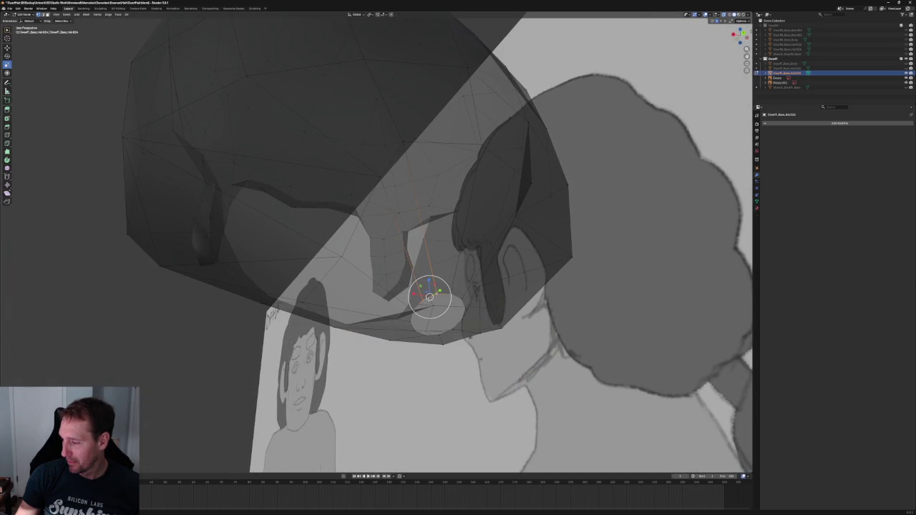
pyautogui.press('KP_1')
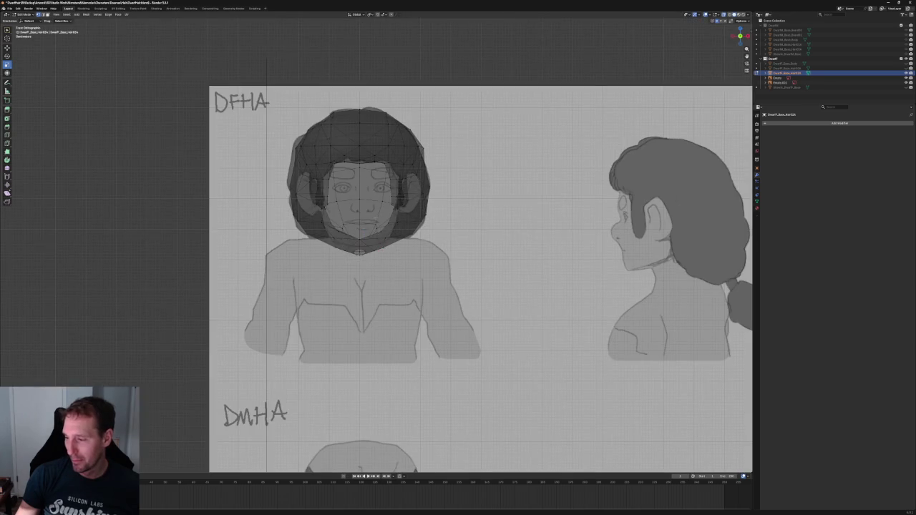
# In the front view, delete the vertices of the hair's left half
pyautogui.scroll(1, 389, 219)
pyautogui.moveTo(238, 103); pyautogui.dragTo(370, 352)
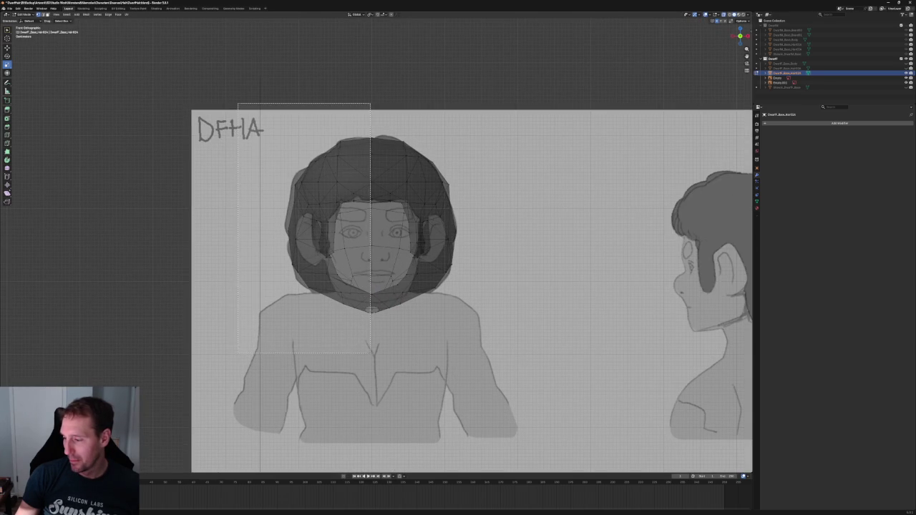
pyautogui.press('g')
pyautogui.press('x')
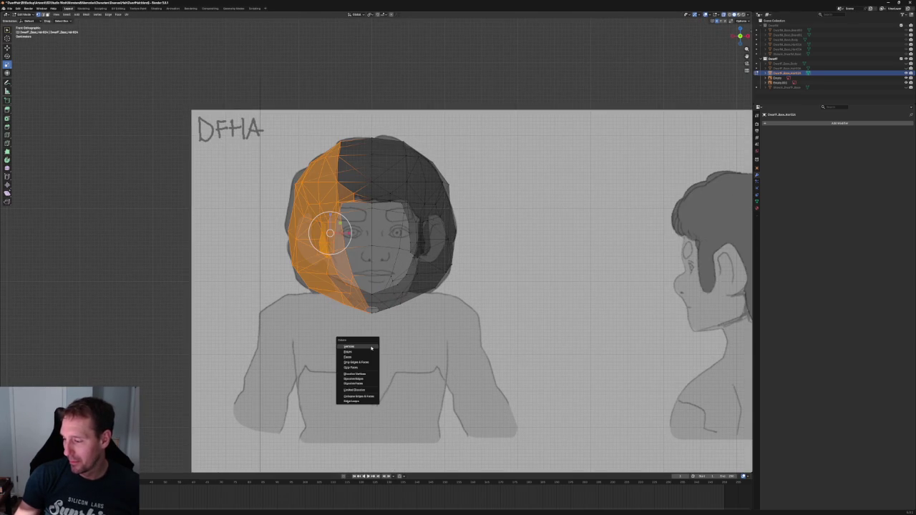
pyautogui.click(372, 350)
# Add a Mirror modifier to rebuild the left side from the right half
pyautogui.scroll(-1, 370, 241)
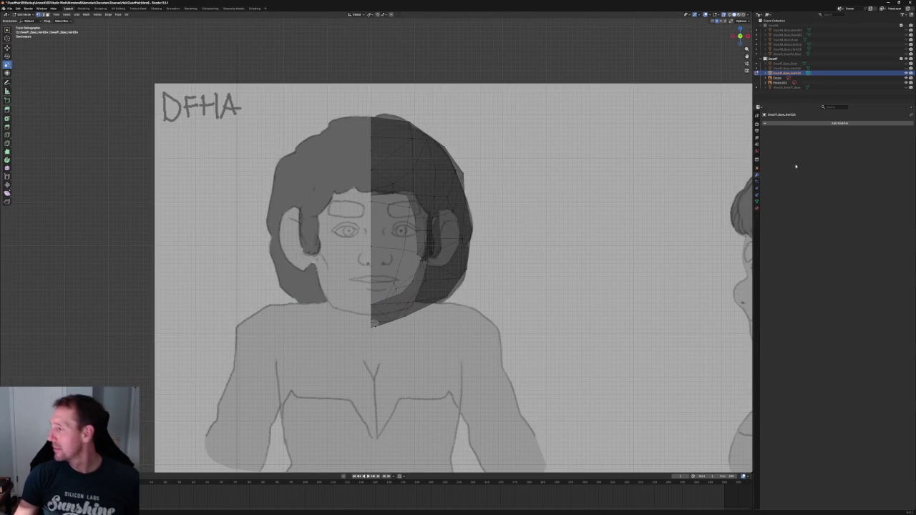
pyautogui.click(773, 123)
pyautogui.click(787, 172)
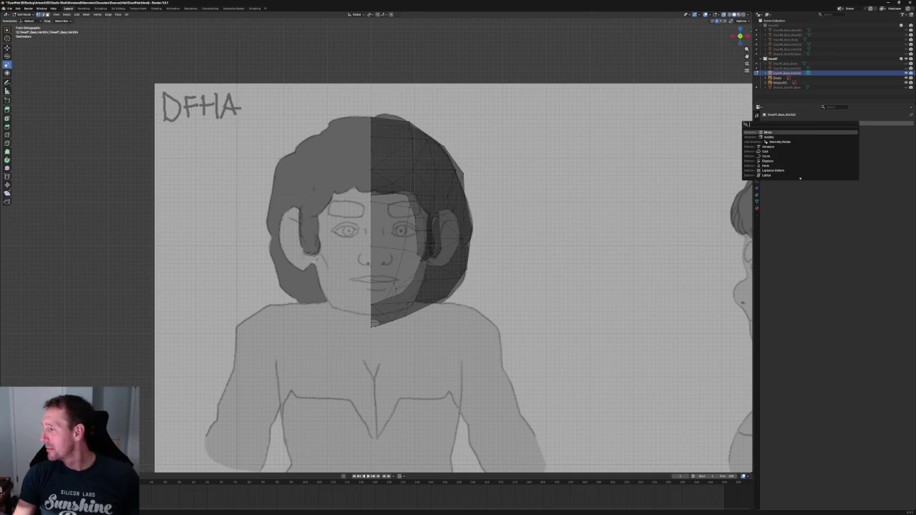
pyautogui.scroll(3, 449, 326)
pyautogui.moveTo(449, 326); pyautogui.dragTo(392, 244, button='middle')
pyautogui.scroll(3, 411, 268)
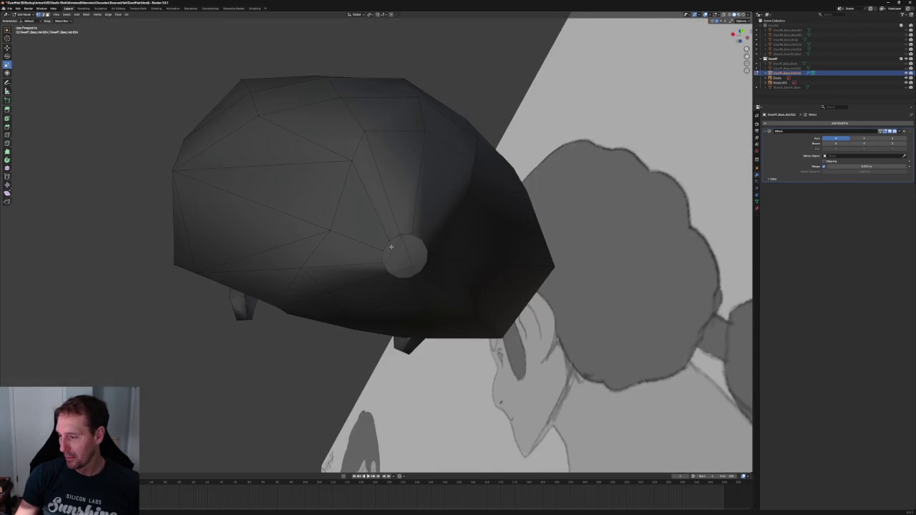
pyautogui.press('c')
pyautogui.press('Escape')
pyautogui.press('c')
pyautogui.press('Escape')
pyautogui.scroll(-3, 386, 272)
pyautogui.moveTo(386, 272)
pyautogui.mouseDown(button='middle')
pyautogui.moveTo(373, 261)
pyautogui.moveTo(370, 283)
pyautogui.mouseUp(button='middle')
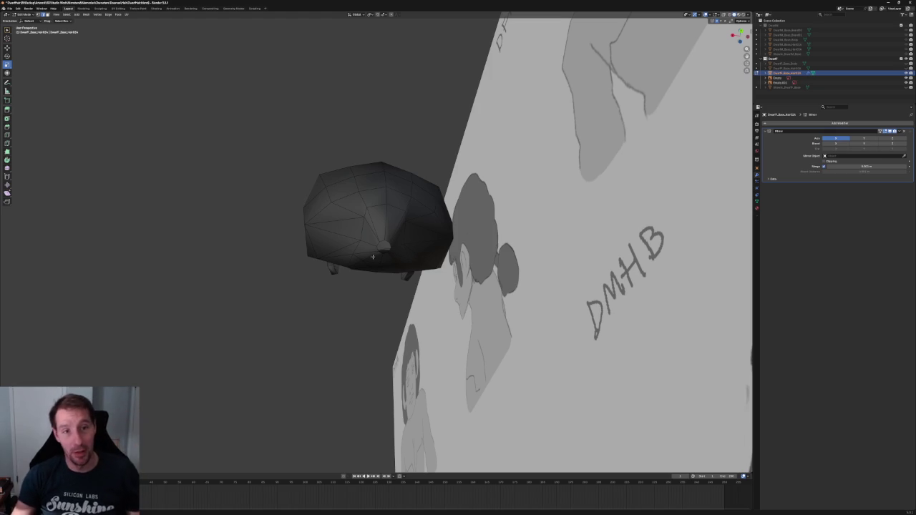
# Turn on X-ray and apply the Mirror modifier permanently to the hair mesh
pyautogui.moveTo(348, 159); pyautogui.dragTo(346, 239, button='middle')
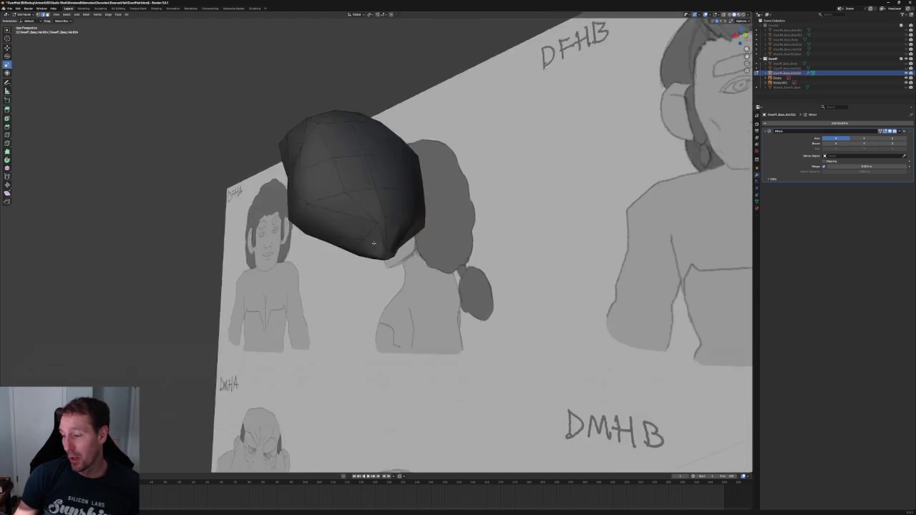
pyautogui.scroll(4, 345, 240)
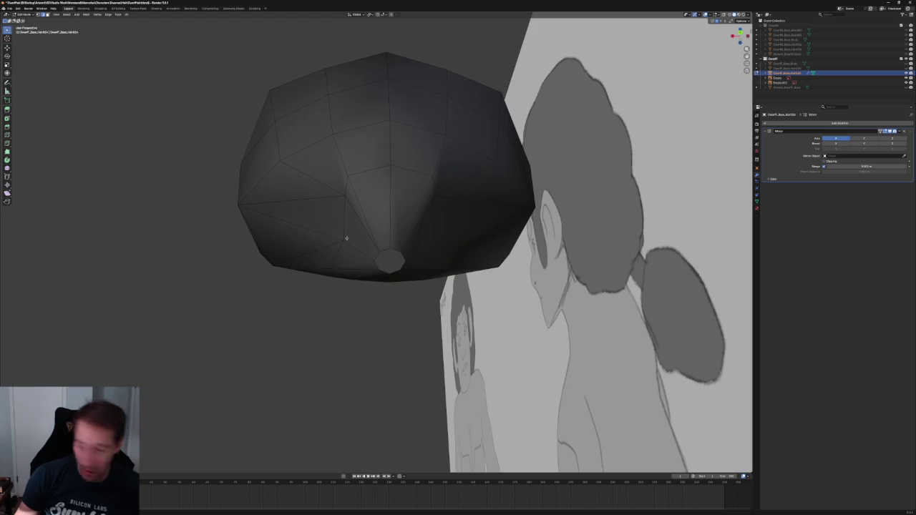
pyautogui.click(345, 241)
pyautogui.moveTo(345, 241)
pyautogui.mouseDown(button='middle')
pyautogui.moveTo(429, 216)
pyautogui.moveTo(443, 222)
pyautogui.mouseUp(button='middle')
pyautogui.hotkey('alt', 'z')
pyautogui.press('1')
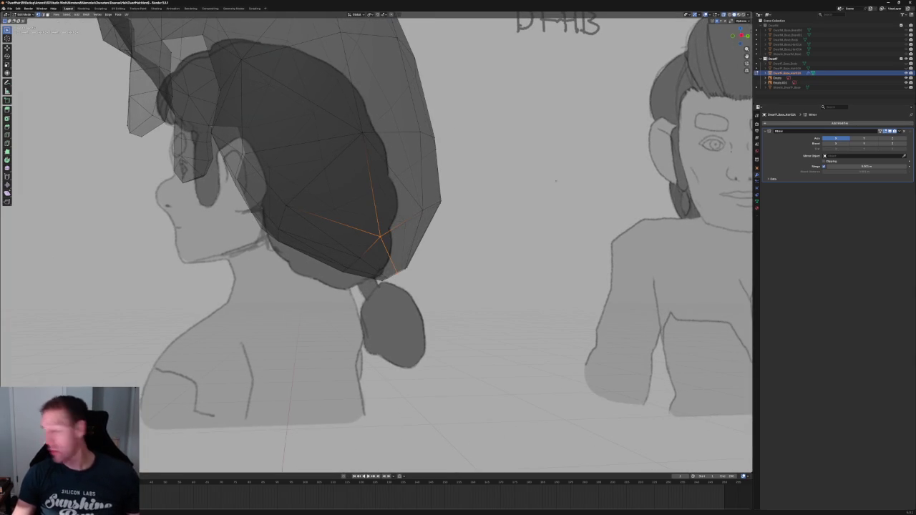
pyautogui.press('Tab')
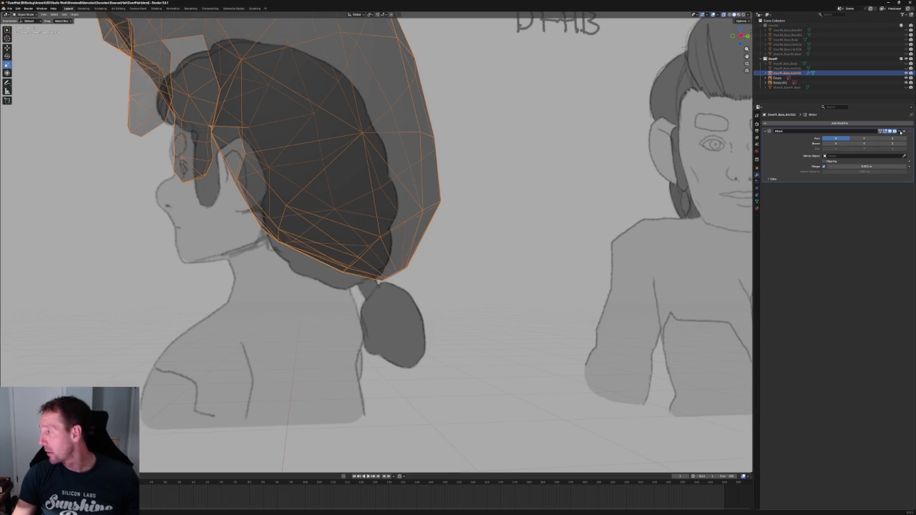
pyautogui.click(899, 131)
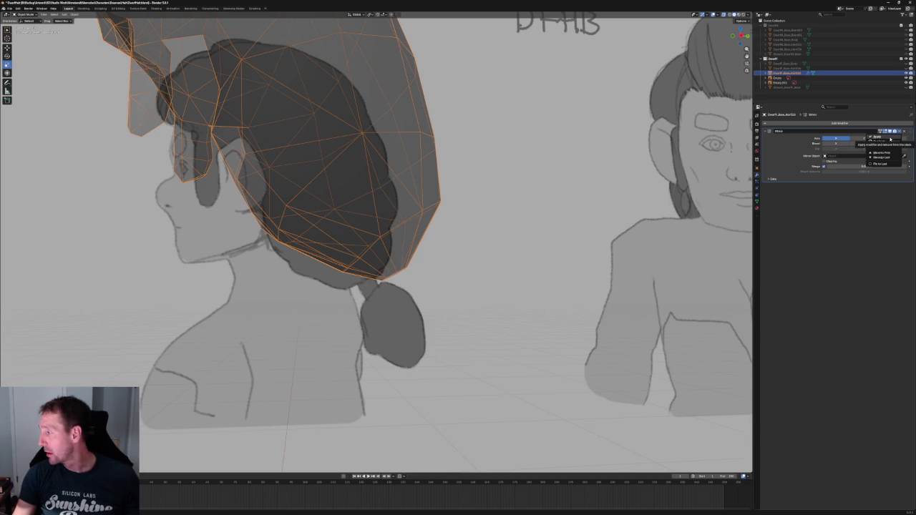
pyautogui.click(890, 137)
pyautogui.scroll(-5, 461, 201)
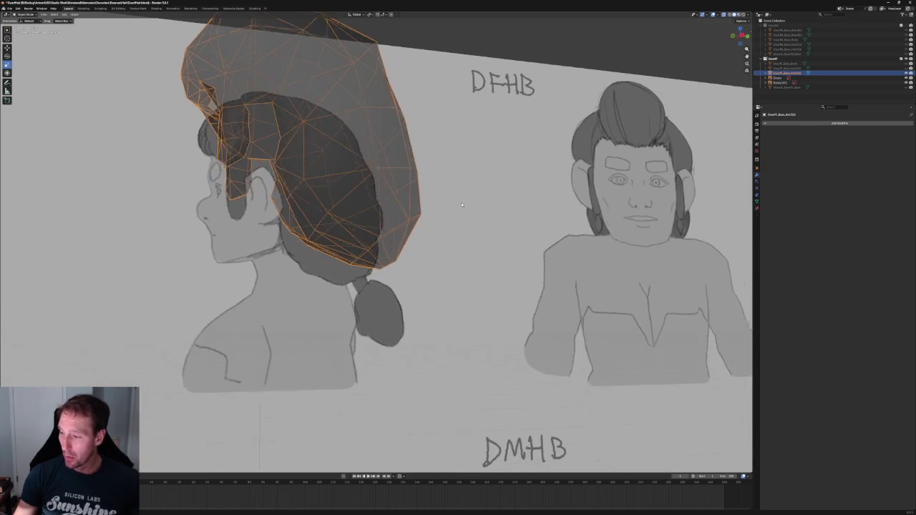
# Select the nape vertices at the back bottom and arrange them with LoopTools Circle
pyautogui.press('Tab')
pyautogui.keyDown('shift'); pyautogui.click(420, 213); pyautogui.keyUp('shift')
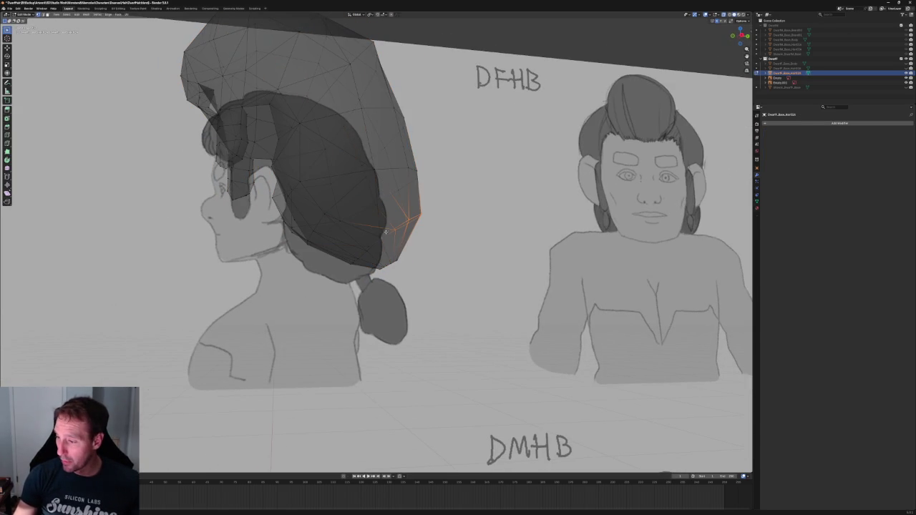
pyautogui.moveTo(368, 242); pyautogui.dragTo(344, 267)
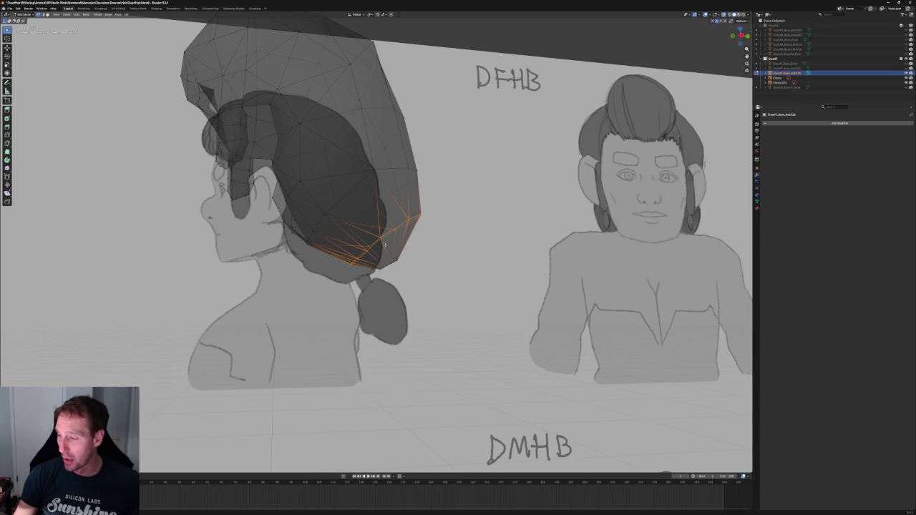
pyautogui.rightClick(357, 238)
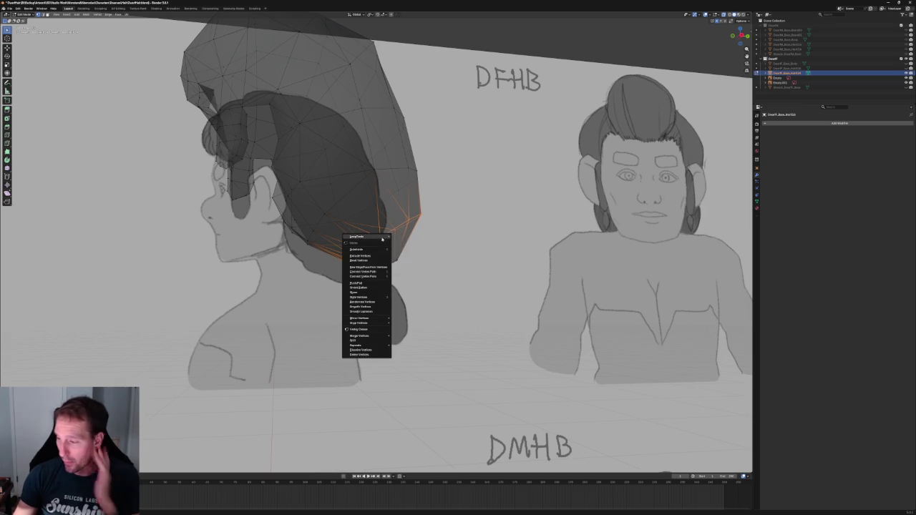
pyautogui.click(403, 243)
pyautogui.moveTo(403, 243)
pyautogui.mouseDown(button='middle')
pyautogui.moveTo(435, 226)
pyautogui.moveTo(394, 249)
pyautogui.moveTo(436, 206)
pyautogui.mouseUp(button='middle')
# Scale the left and right nape-opening vertices along X to adjust the opening's width
pyautogui.click(408, 240)
pyautogui.click(428, 203)
pyautogui.keyDown('shift'); pyautogui.click(354, 202); pyautogui.keyUp('shift')
pyautogui.keyDown('shift'); pyautogui.click(354, 202); pyautogui.keyUp('shift')
pyautogui.keyDown('shift'); pyautogui.click(353, 202); pyautogui.keyUp('shift')
pyautogui.hotkey('shift', 'space')
pyautogui.press('s')
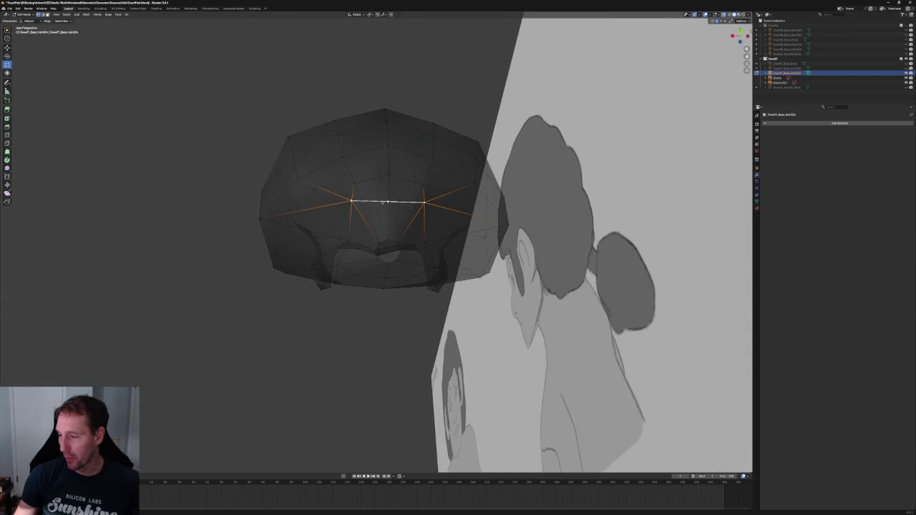
pyautogui.press('s')
pyautogui.press('x')
pyautogui.click(371, 200)
# In right side view, move the nape vertex down toward the ponytail tie
pyautogui.press('KP_3')
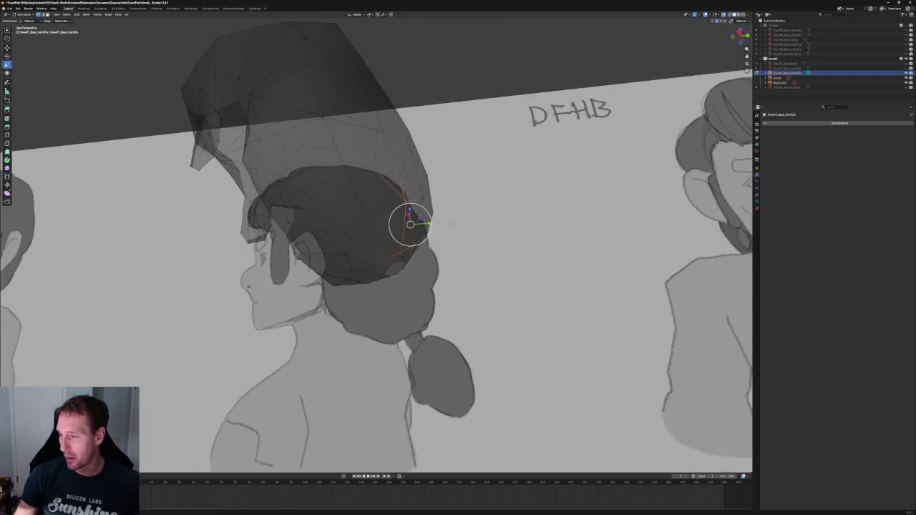
pyautogui.scroll(5, 408, 214)
pyautogui.scroll(3, 429, 204)
pyautogui.hotkey('shift', 'space')
pyautogui.press('g')
pyautogui.moveTo(436, 195); pyautogui.dragTo(416, 208)
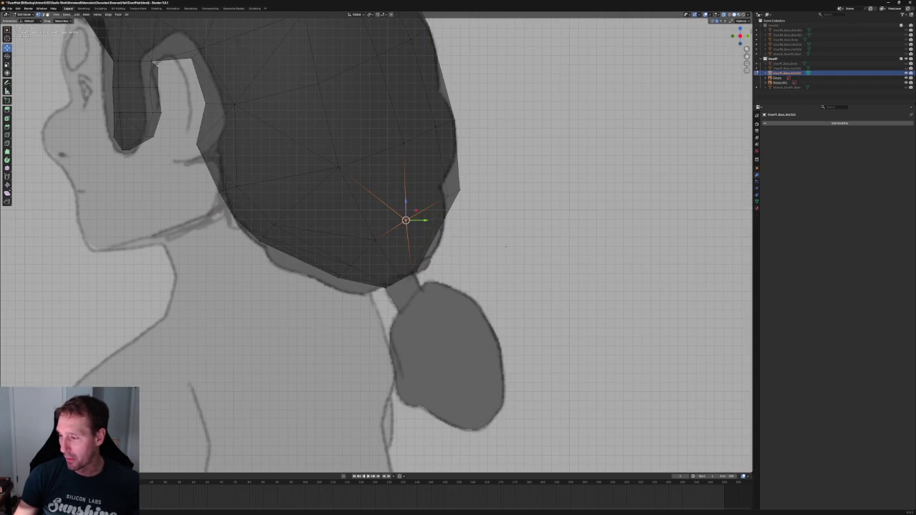
pyautogui.scroll(-5, 387, 240)
pyautogui.moveTo(389, 214); pyautogui.dragTo(420, 246, button='middle')
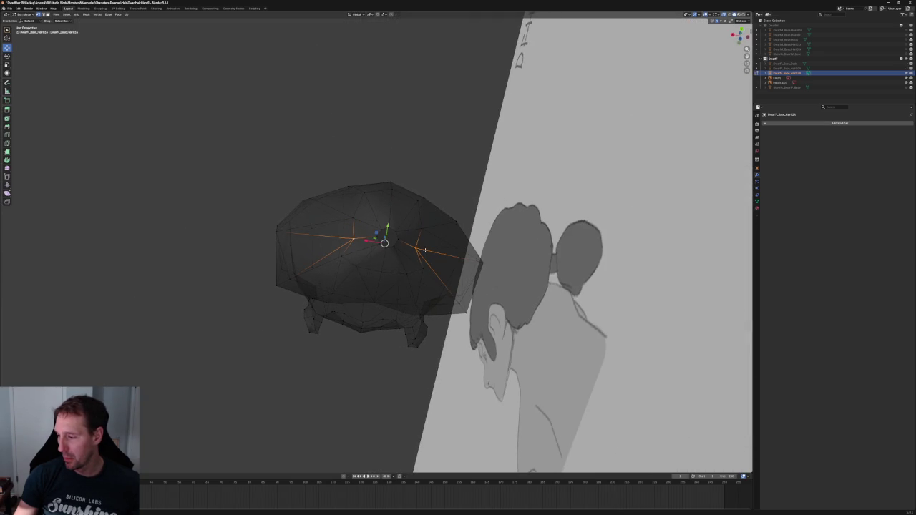
pyautogui.press('g')
pyautogui.press('x')
pyautogui.press('Escape')
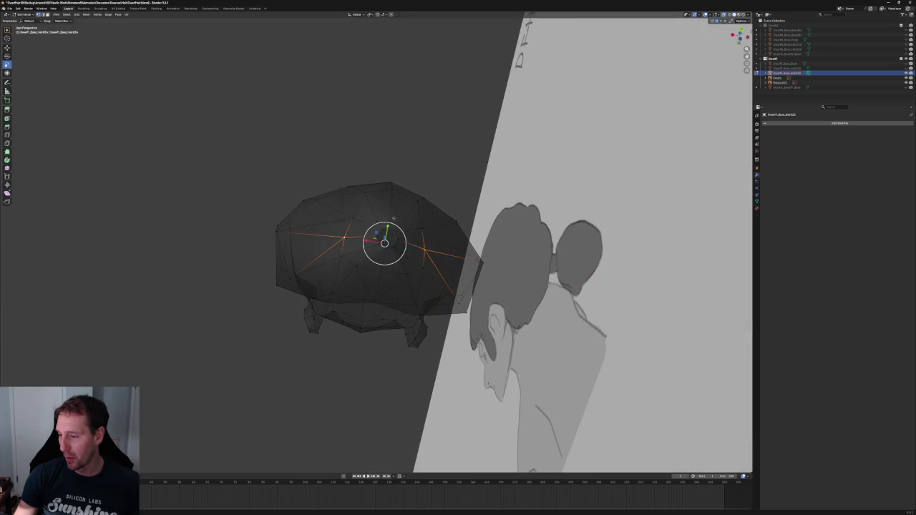
# Select the lower nape vertices and round them again with LoopTools Circle
pyautogui.moveTo(397, 259); pyautogui.dragTo(429, 244, button='middle')
pyautogui.press('KP_3')
pyautogui.scroll(4, 374, 239)
pyautogui.moveTo(552, 163); pyautogui.dragTo(419, 235)
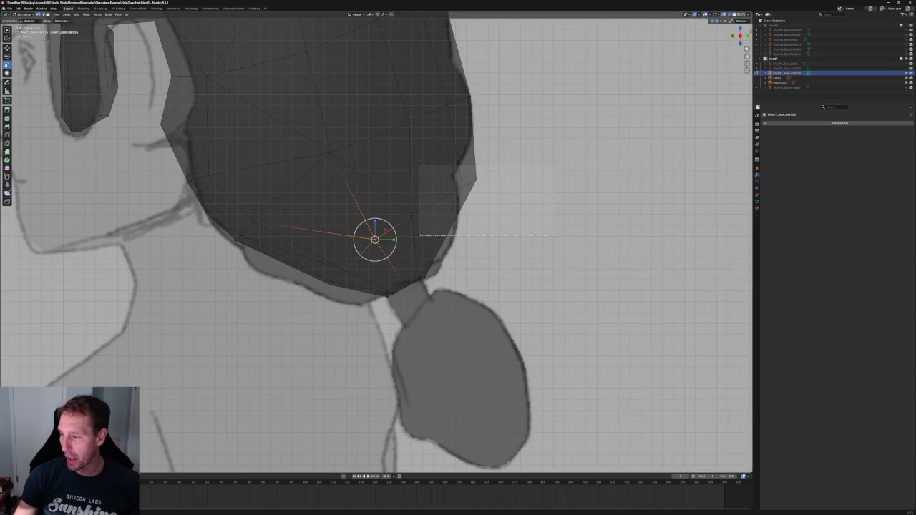
pyautogui.keyDown('shift'); pyautogui.click(318, 231); pyautogui.keyUp('shift')
pyautogui.keyDown('shift'); pyautogui.click(326, 266); pyautogui.keyUp('shift')
pyautogui.rightClick(333, 270)
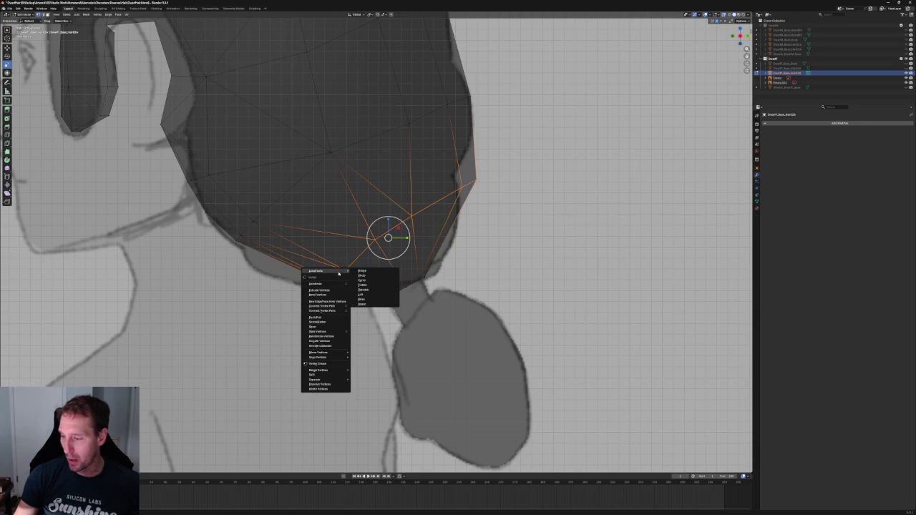
pyautogui.click(359, 274)
pyautogui.moveTo(359, 274); pyautogui.dragTo(428, 253, button='middle')
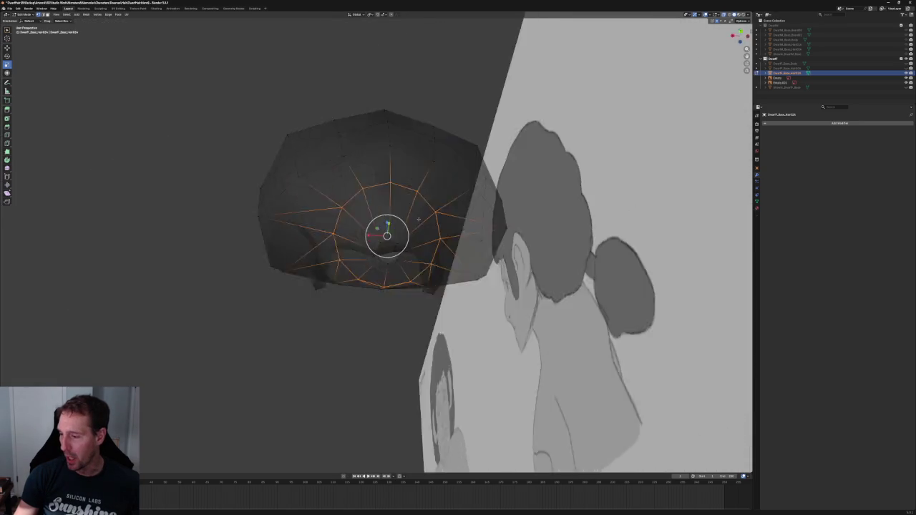
# Rotate the bottom ring in side view so it tilts to match the sketch
pyautogui.press('KP_3')
pyautogui.hotkey('alt', 'a')
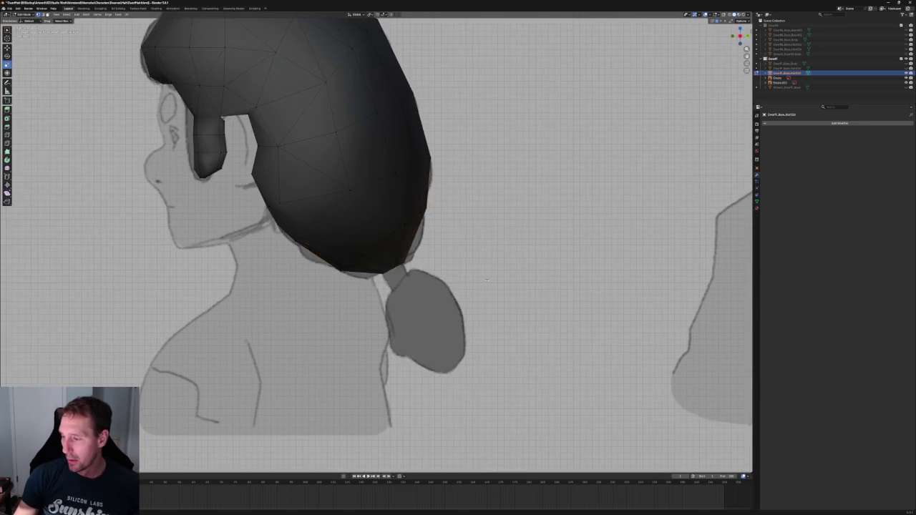
pyautogui.scroll(-3, 475, 274)
pyautogui.scroll(5, 475, 274)
pyautogui.hotkey('ctrl', 'z')
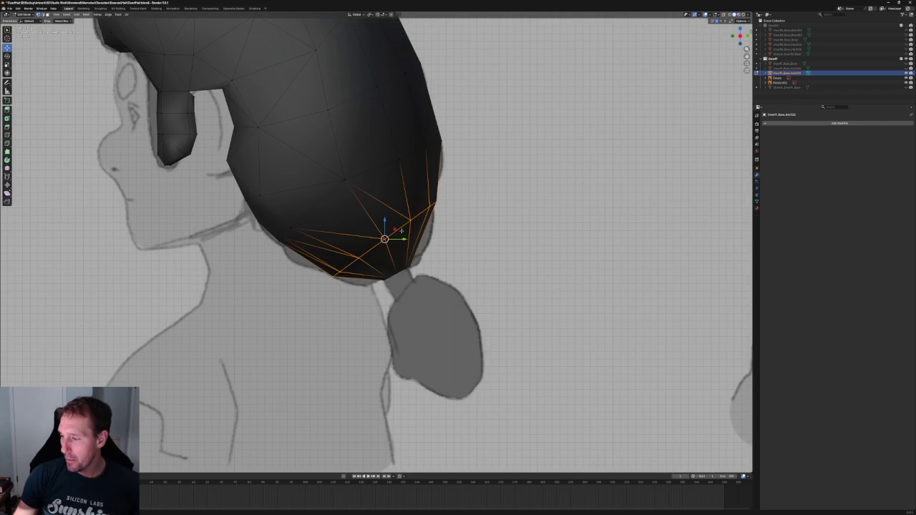
pyautogui.press('r')
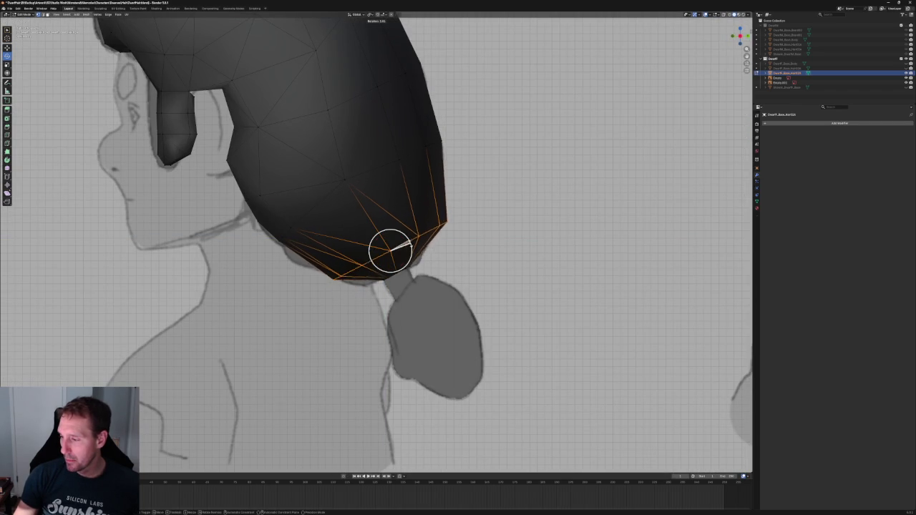
pyautogui.click(413, 243)
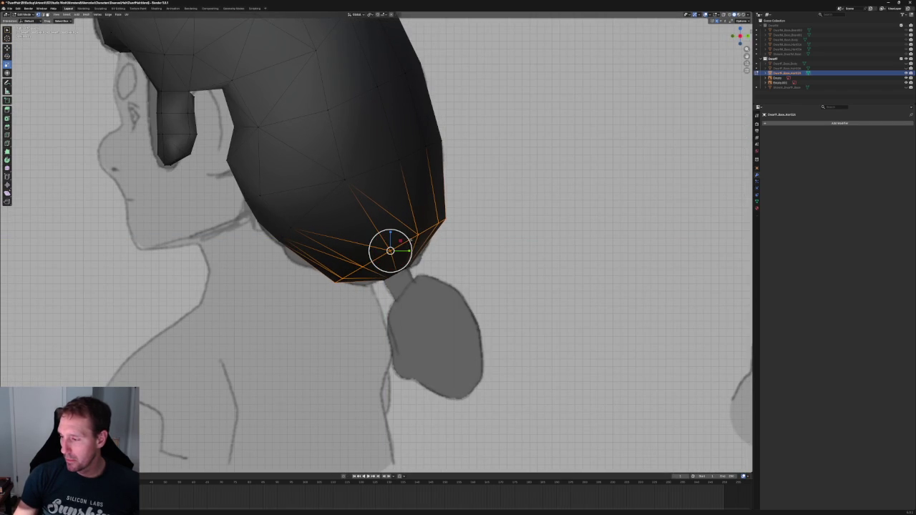
pyautogui.scroll(-3, 504, 264)
pyautogui.moveTo(504, 264)
pyautogui.mouseDown(button='middle')
pyautogui.moveTo(433, 257)
pyautogui.moveTo(446, 262)
pyautogui.mouseUp(button='middle')
pyautogui.press('KP_3')
# Check the nape ring from behind and against the DFHA sketch, cancelling a trial squeeze
pyautogui.press('`')
pyautogui.press('ctrl+KP_1')
pyautogui.press('s')
pyautogui.hotkey('shift', 'z')
pyautogui.press('Escape')
pyautogui.scroll(-3, 384, 248)
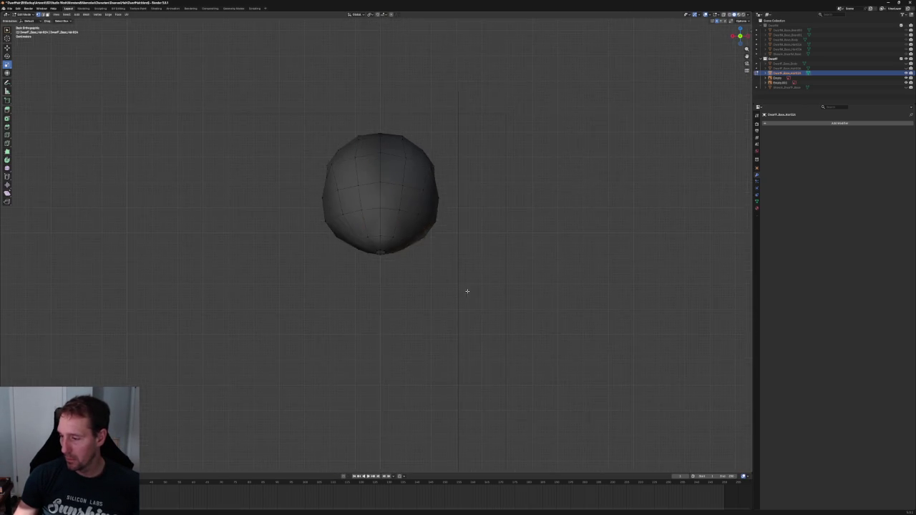
pyautogui.moveTo(468, 290); pyautogui.dragTo(479, 236, button='middle')
pyautogui.moveTo(384, 246); pyautogui.dragTo(536, 234, button='middle')
pyautogui.scroll(4, 420, 221)
pyautogui.keyDown('shift'); pyautogui.rightClick(391, 228); pyautogui.keyUp('shift')
pyautogui.moveTo(432, 258); pyautogui.dragTo(448, 253, button='middle')
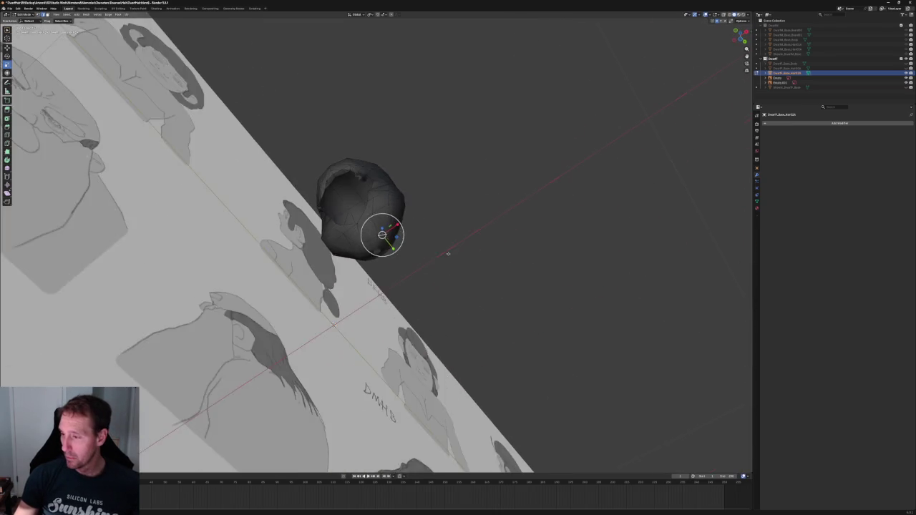
pyautogui.press('KP_1')
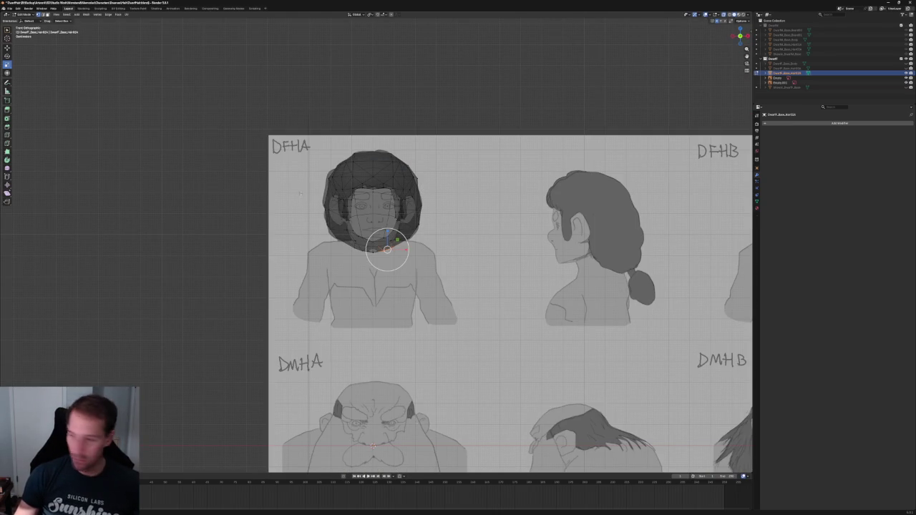
# Delete the left-half vertices of the hair and add a Mirror modifier to regenerate them
pyautogui.moveTo(229, 127); pyautogui.dragTo(370, 289)
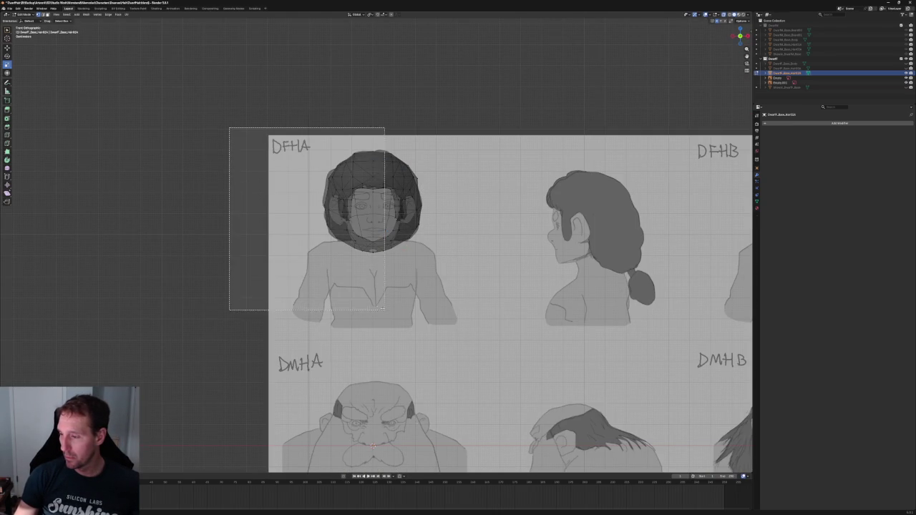
pyautogui.press('x')
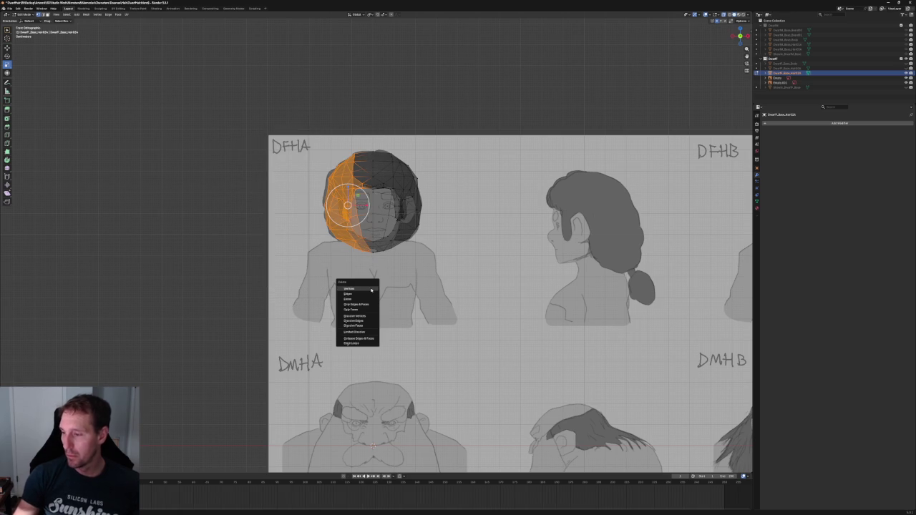
pyautogui.click(354, 296)
pyautogui.click(810, 123)
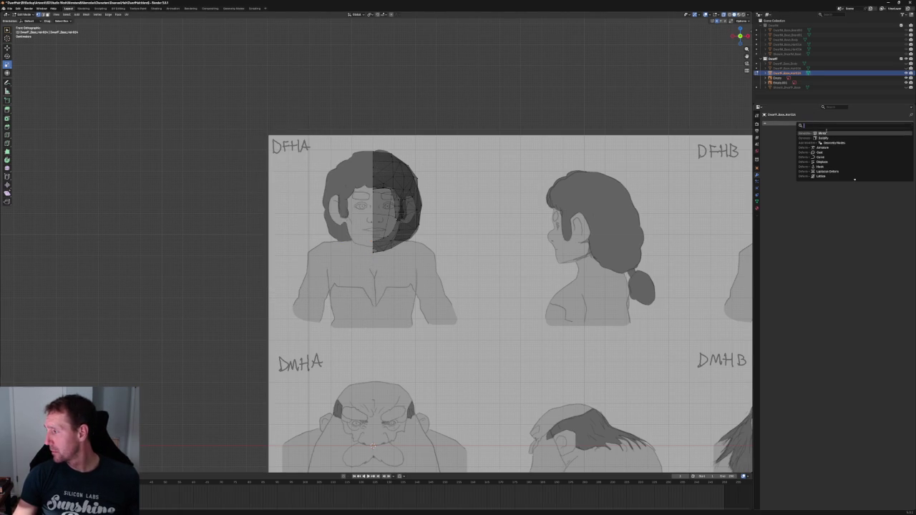
pyautogui.click(819, 133)
pyautogui.moveTo(445, 224); pyautogui.dragTo(364, 226, button='middle')
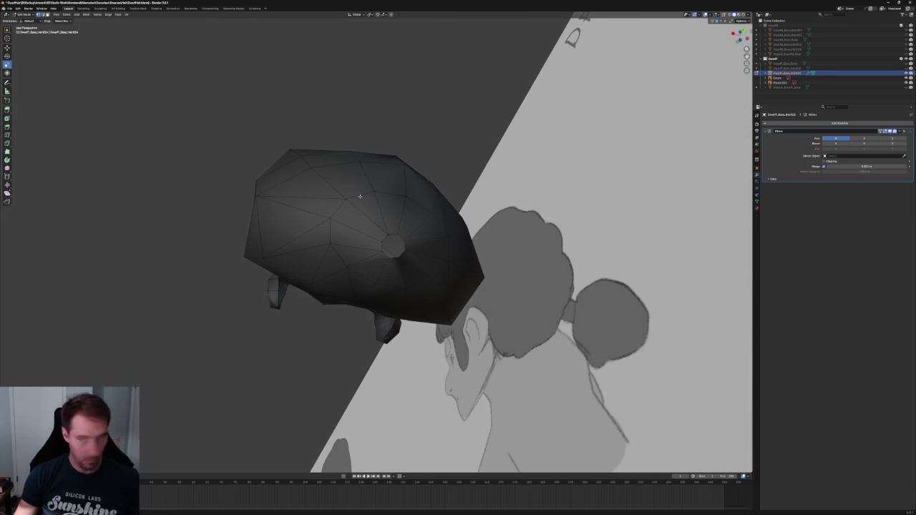
# In the right orthographic view, slide the nape vertex along Y to match the sketch outline
pyautogui.click(360, 196)
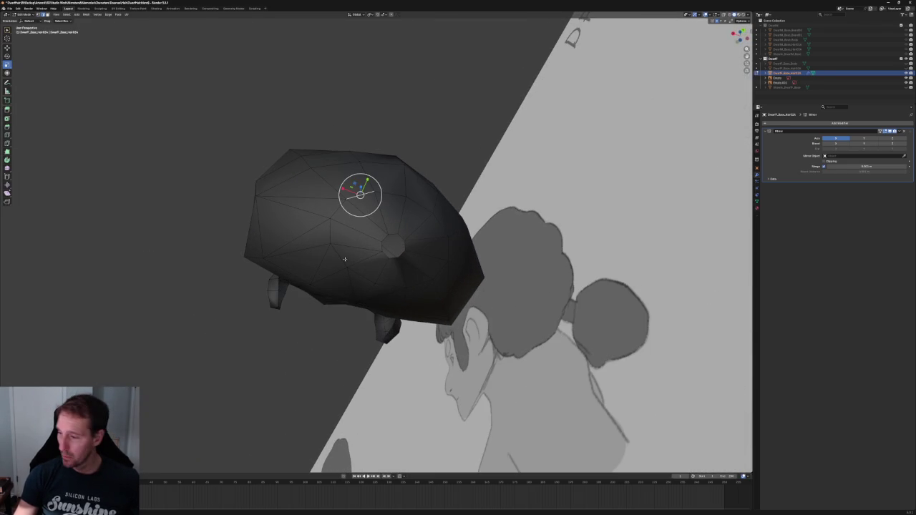
pyautogui.moveTo(336, 254)
pyautogui.mouseDown(button='middle')
pyautogui.moveTo(411, 146)
pyautogui.moveTo(429, 215)
pyautogui.mouseUp(button='middle')
pyautogui.scroll(5, 443, 259)
pyautogui.press('KP_7')
pyautogui.press('KP_3')
pyautogui.scroll(2, 415, 248)
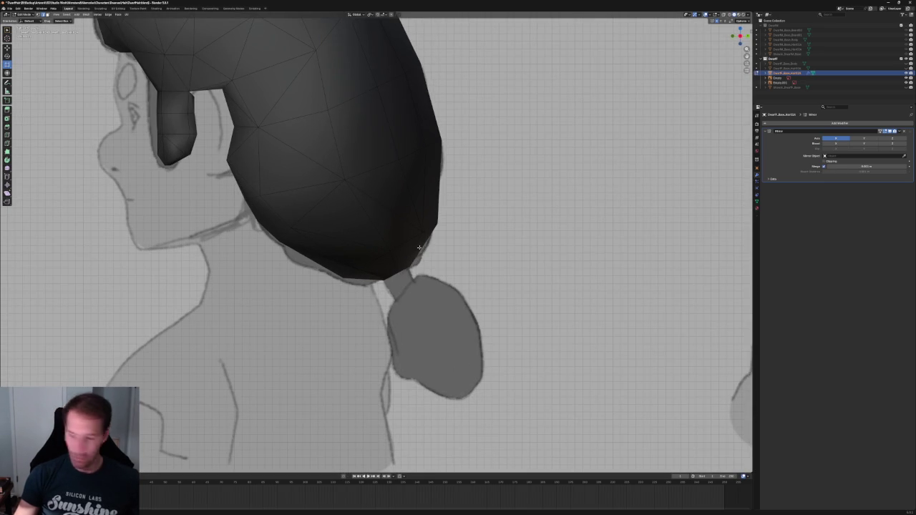
pyautogui.click(387, 249)
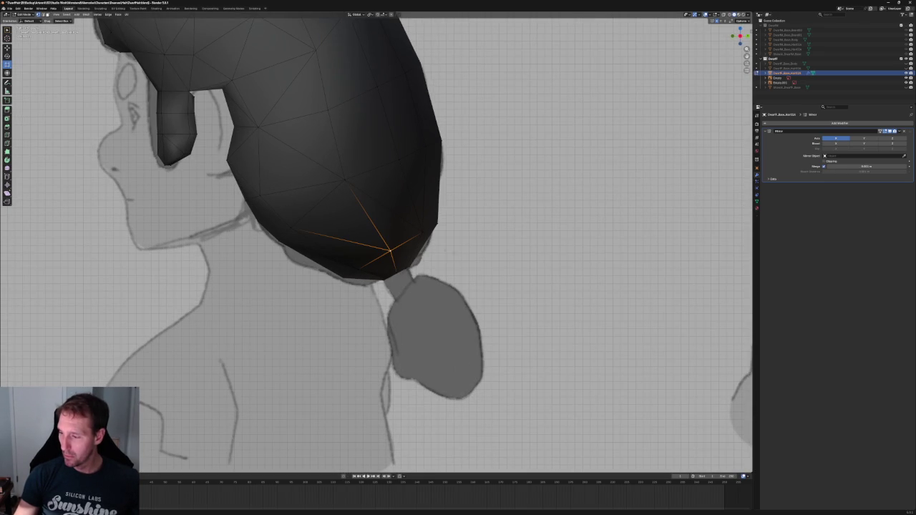
pyautogui.hotkey('shift', 'space')
pyautogui.press('g')
pyautogui.moveTo(410, 251); pyautogui.dragTo(401, 250)
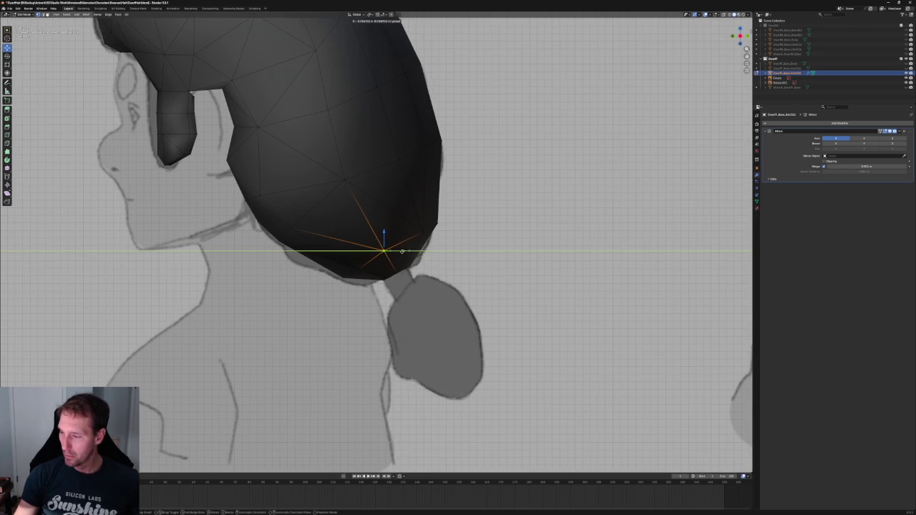
pyautogui.click(480, 248)
# Select a vertex on the hair's underside and dismiss the vertex context menu unchanged
pyautogui.moveTo(480, 248); pyautogui.dragTo(353, 207, button='middle')
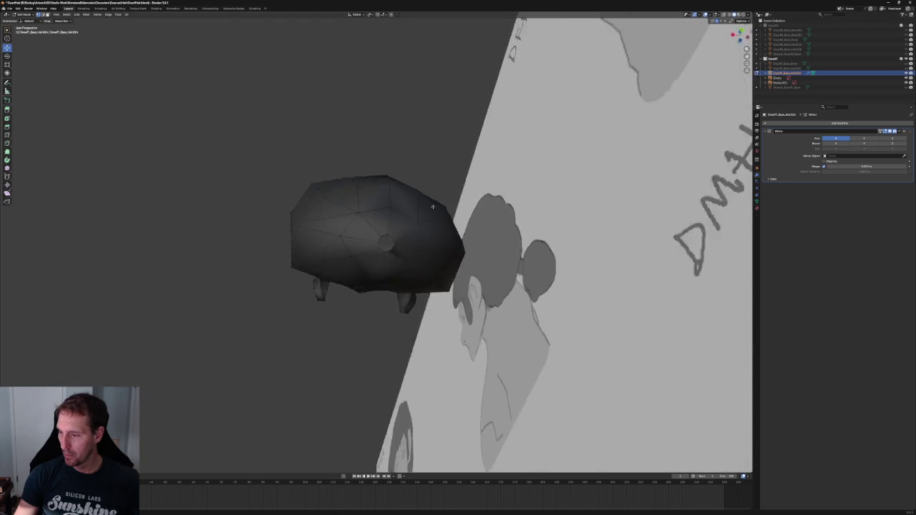
pyautogui.click(395, 204)
pyautogui.rightClick(374, 203)
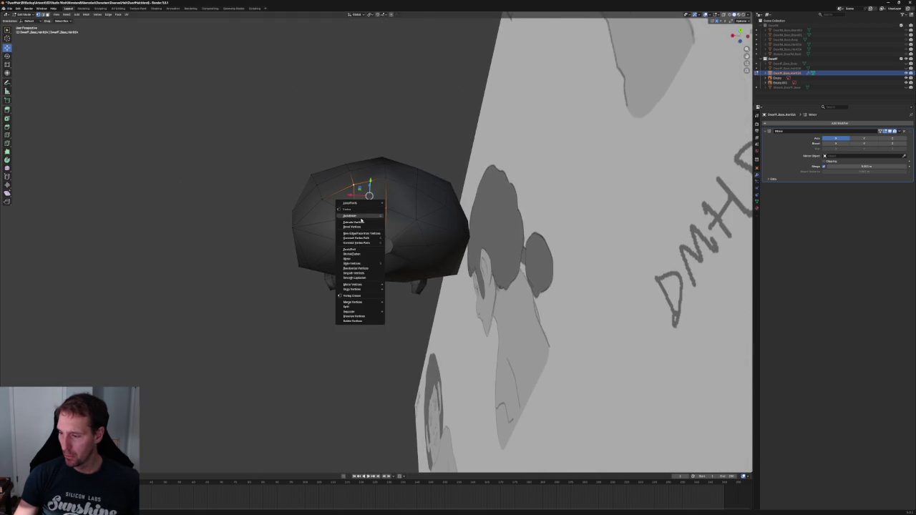
pyautogui.click(362, 243)
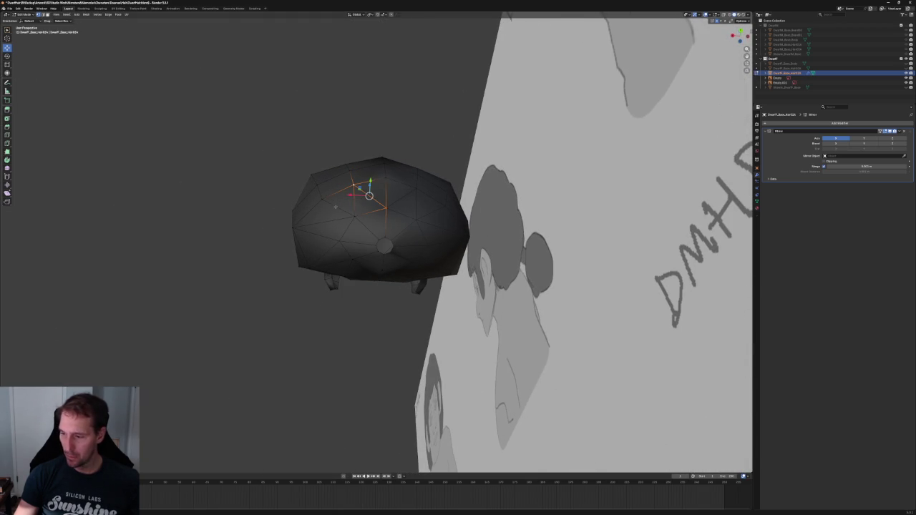
# In a straight-on orthographic view, nudge a lower-edge vertex slightly left along X
pyautogui.moveTo(335, 206)
pyautogui.mouseDown(button='middle')
pyautogui.moveTo(368, 193)
pyautogui.moveTo(383, 272)
pyautogui.mouseUp(button='middle')
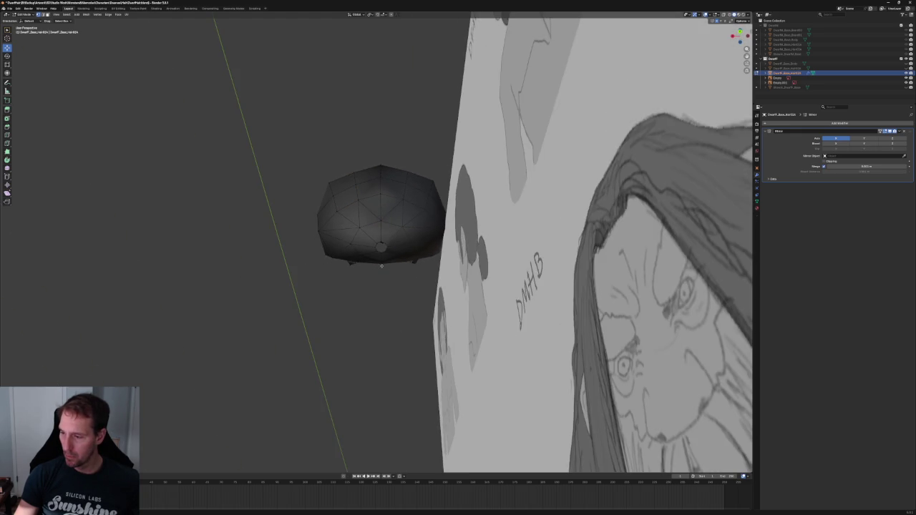
pyautogui.moveTo(363, 217)
pyautogui.mouseDown(button='middle')
pyautogui.moveTo(338, 262)
pyautogui.moveTo(344, 242)
pyautogui.mouseUp(button='middle')
pyautogui.click(343, 235)
pyautogui.press('`')
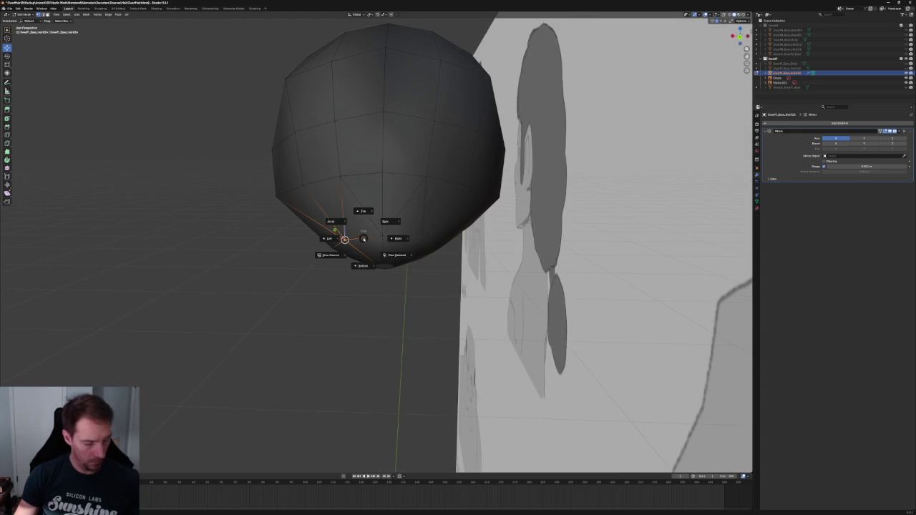
pyautogui.click(363, 238)
pyautogui.scroll(2, 363, 237)
pyautogui.keyDown('shift'); pyautogui.scroll(1, 372, 237); pyautogui.keyUp('shift')
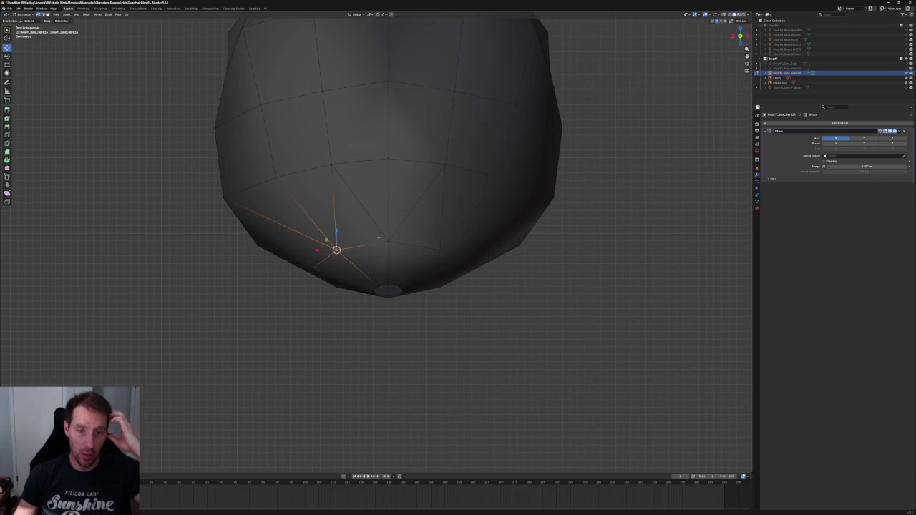
pyautogui.scroll(1, 379, 236)
pyautogui.keyDown('shift'); pyautogui.moveTo(379, 236); pyautogui.dragTo(411, 238, button='middle'); pyautogui.keyUp('shift')
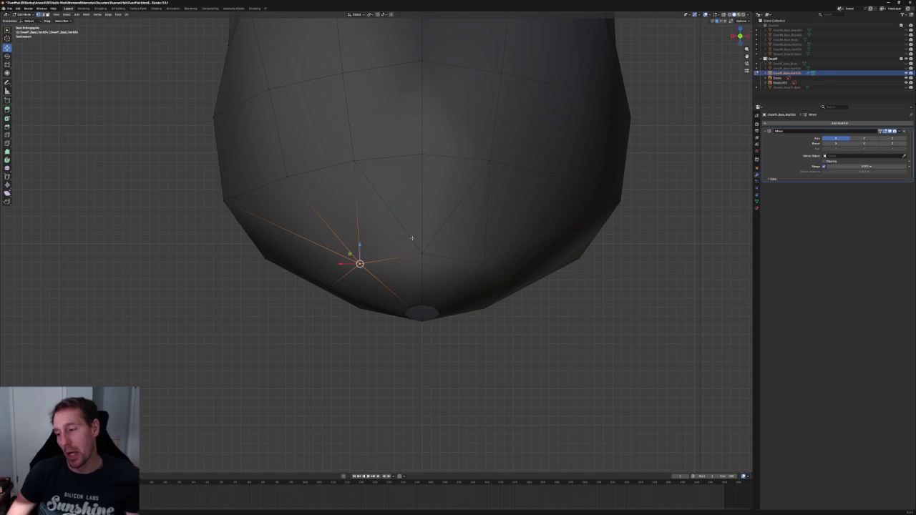
pyautogui.press('g')
pyautogui.press('x')
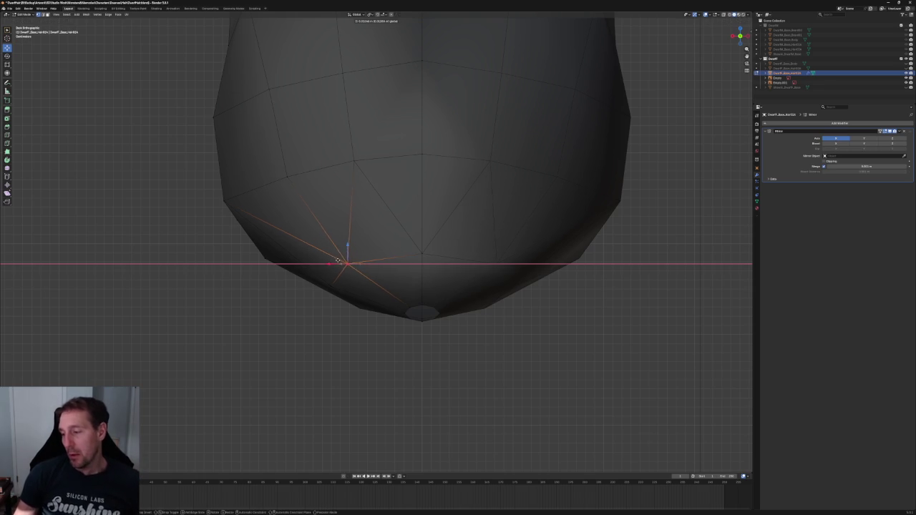
pyautogui.click(287, 174)
# Move two more left-side hair vertices outward along X
pyautogui.click(268, 88)
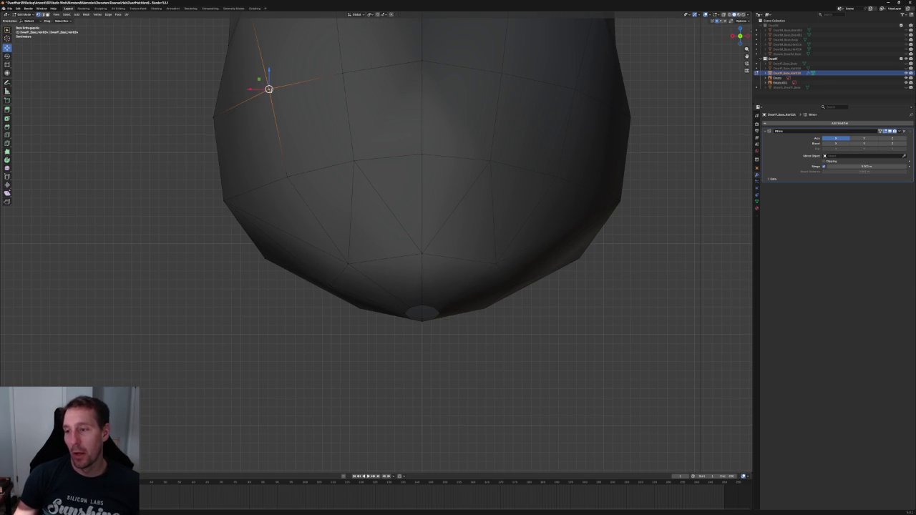
pyautogui.press('g')
pyautogui.press('x')
pyautogui.click(173, 133)
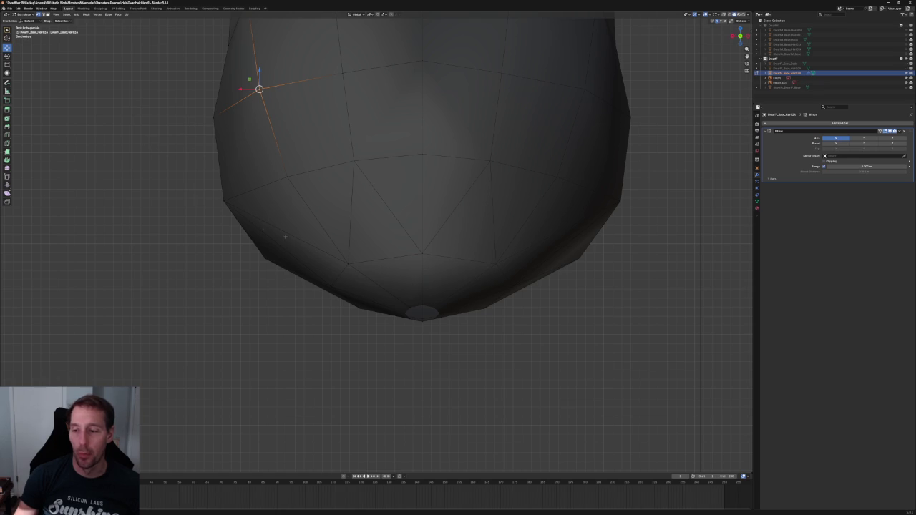
pyautogui.click(287, 180)
pyautogui.press('g')
pyautogui.press('x')
pyautogui.click(281, 180)
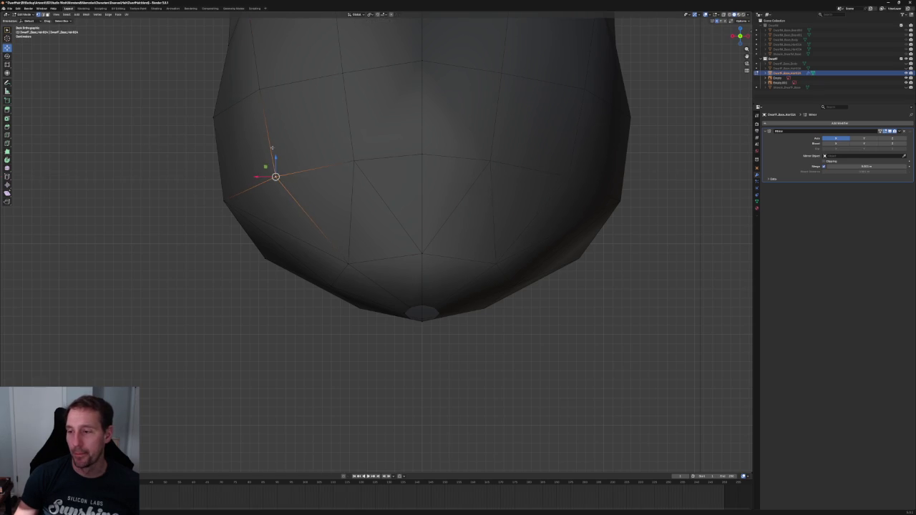
# Slide a vertex on the hair's left edge outward along X to even the outline
pyautogui.keyDown('shift'); pyautogui.moveTo(278, 100); pyautogui.dragTo(273, 225, button='middle'); pyautogui.keyUp('shift')
pyautogui.click(251, 212)
pyautogui.press('g')
pyautogui.press('x')
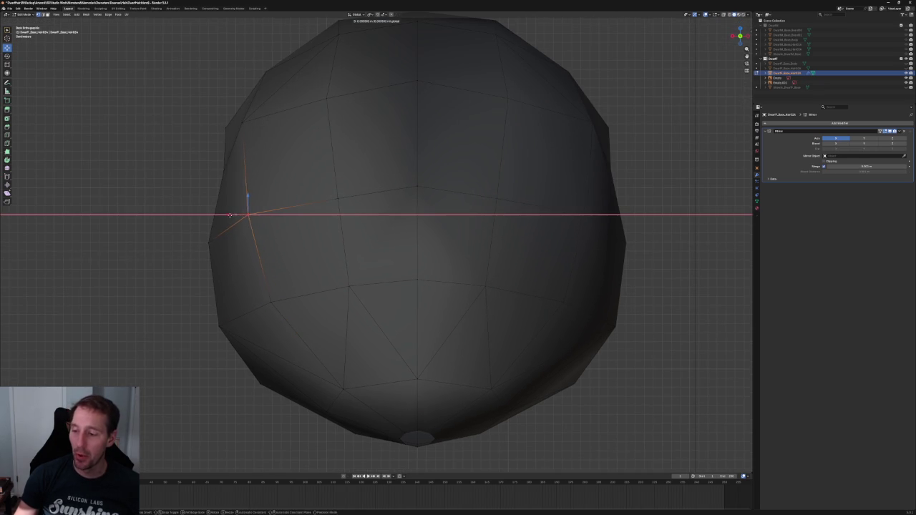
pyautogui.click(231, 215)
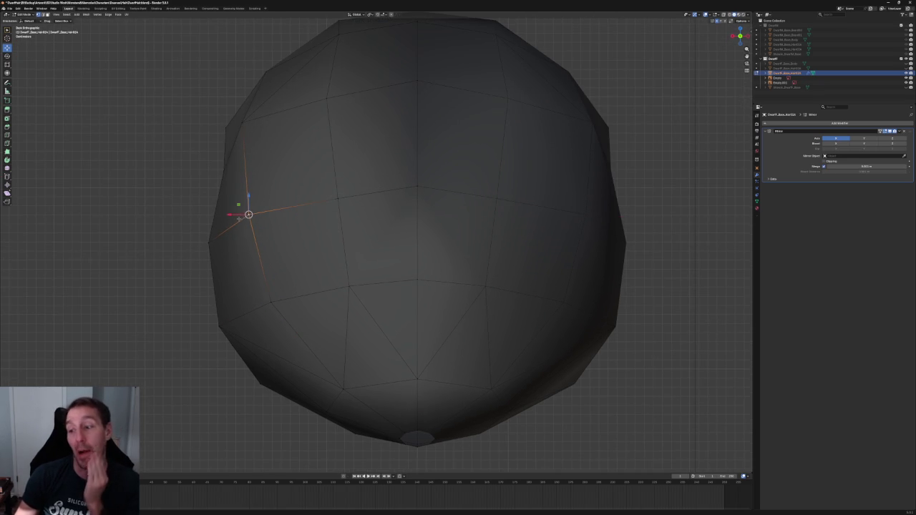
pyautogui.scroll(-2, 273, 178)
pyautogui.moveTo(273, 178); pyautogui.dragTo(281, 189, button='middle')
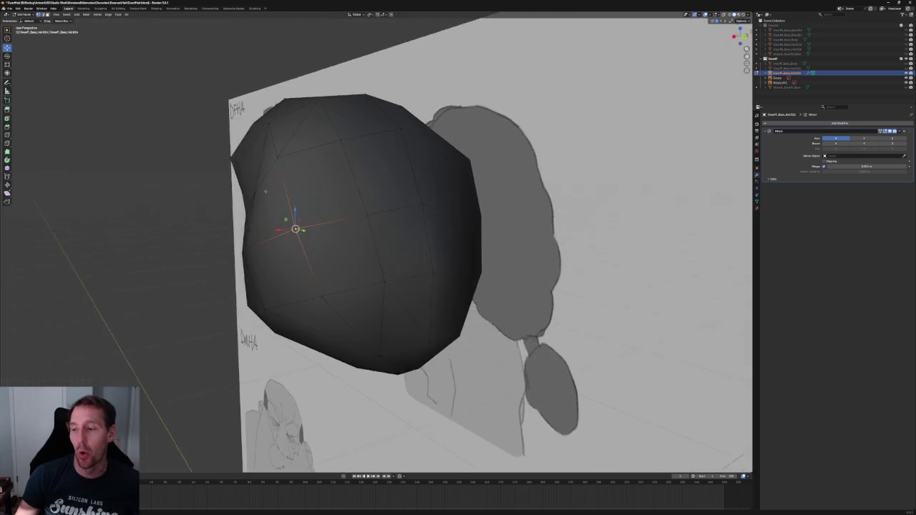
# Switch to vertex selection and pick points along the hair's front top edge
pyautogui.scroll(2, 281, 188)
pyautogui.click(251, 158)
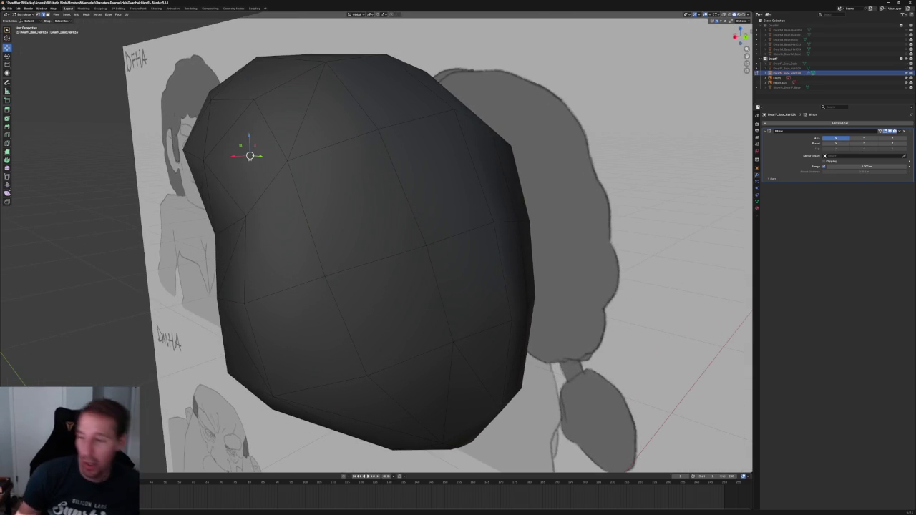
pyautogui.press('1')
pyautogui.click(284, 160)
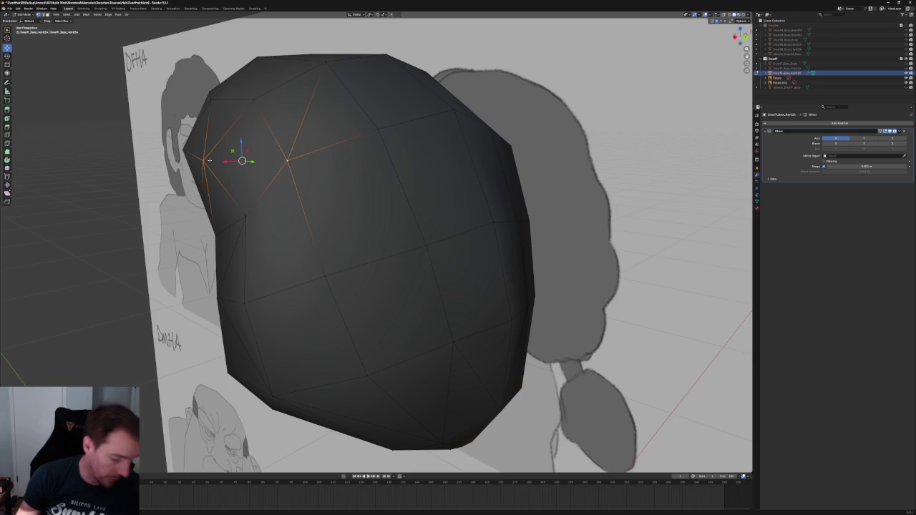
pyautogui.moveTo(230, 213)
pyautogui.mouseDown(button='middle')
pyautogui.moveTo(376, 207)
pyautogui.moveTo(335, 204)
pyautogui.mouseUp(button='middle')
pyautogui.press('KP_7')
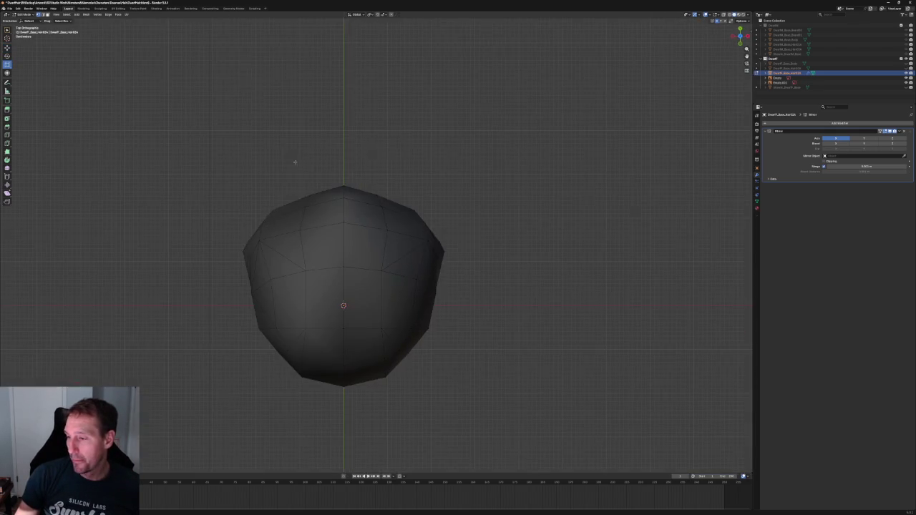
pyautogui.press('KP_1')
# In front view, raise a vertex on top of the hair straight up along Z
pyautogui.scroll(3, 298, 214)
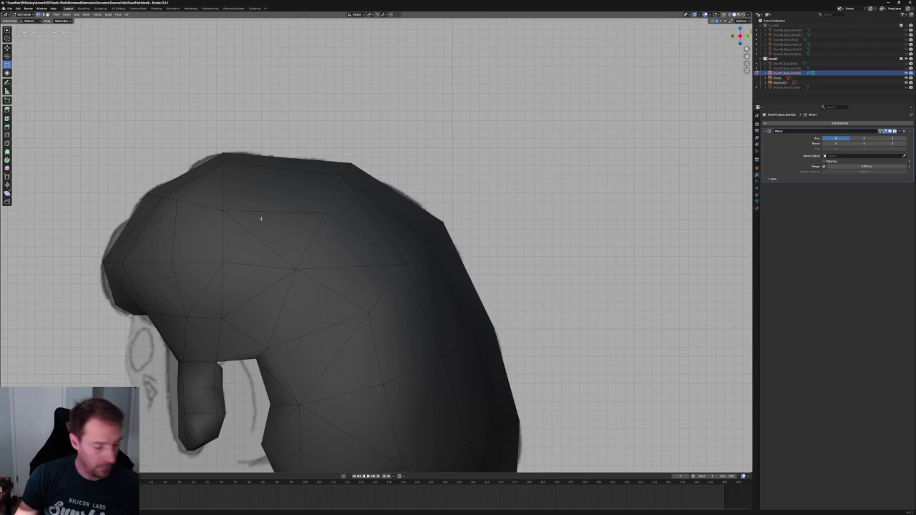
pyautogui.click(229, 216)
pyautogui.press('g')
pyautogui.press('z')
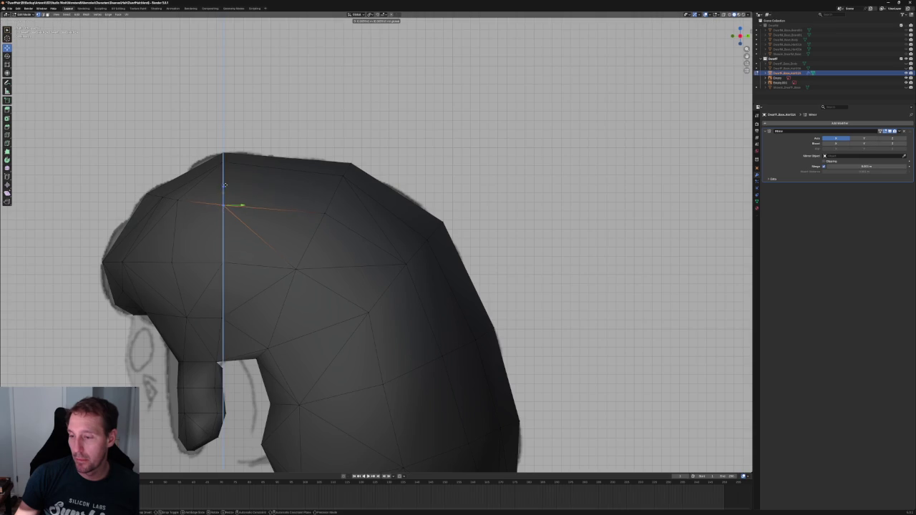
pyautogui.click(227, 178)
# In side view, shift a front hair vertex along the Y axis
pyautogui.press('KP_3')
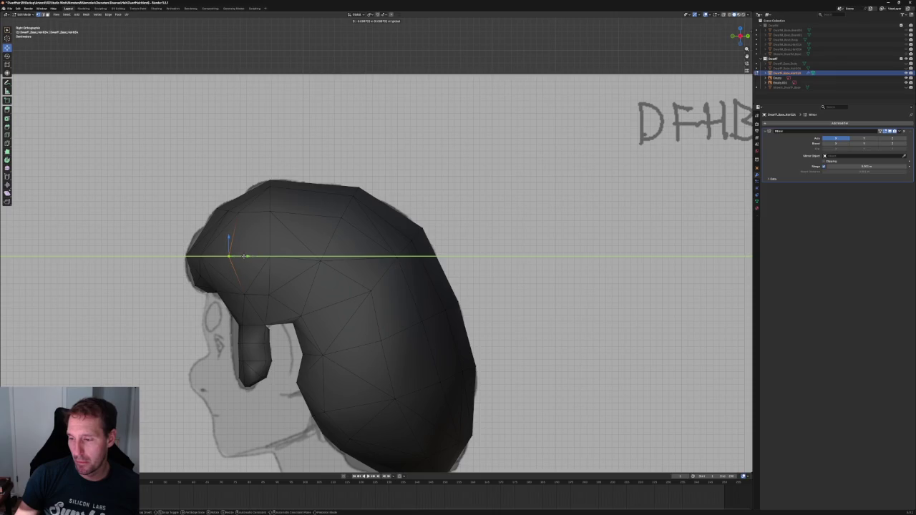
pyautogui.click(269, 256)
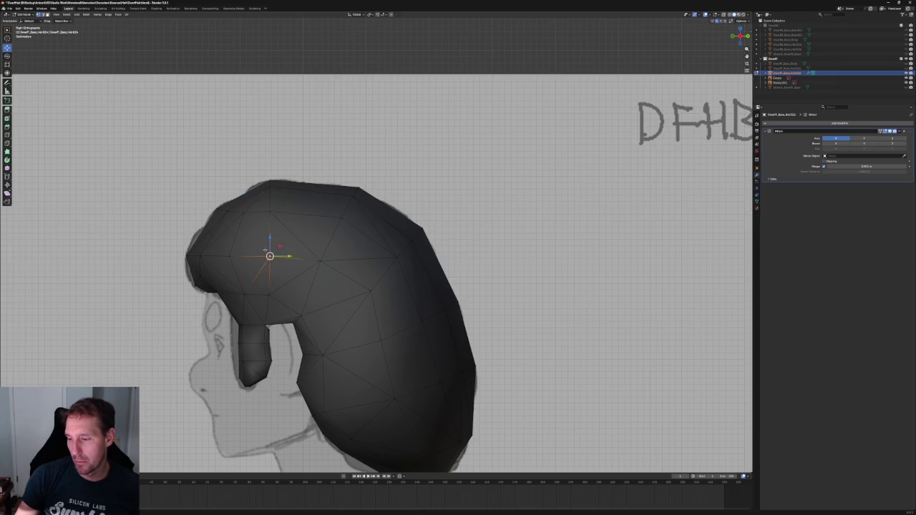
pyautogui.scroll(-3, 279, 265)
pyautogui.scroll(-3, 227, 203)
pyautogui.moveTo(227, 202); pyautogui.dragTo(286, 236, button='middle')
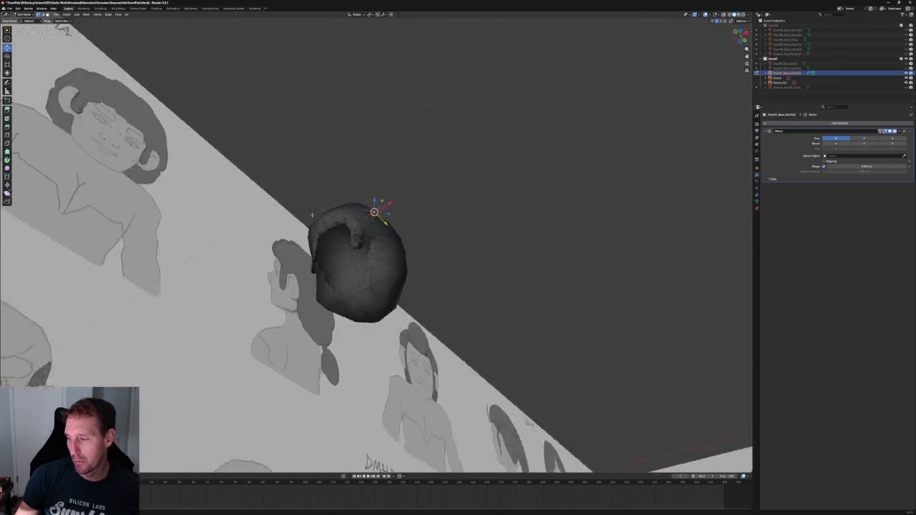
pyautogui.press('KP_3')
pyautogui.scroll(4, 342, 246)
pyautogui.scroll(3, 342, 245)
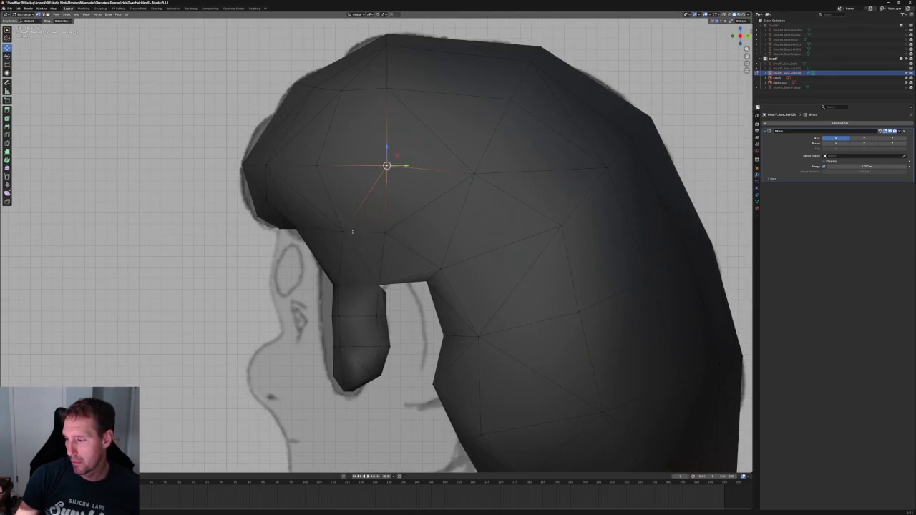
pyautogui.click(345, 229)
pyautogui.press('g')
pyautogui.press('y')
pyautogui.click(349, 230)
# Turn off X-ray and select several front hairline vertices in front view
pyautogui.hotkey('alt', 'z')
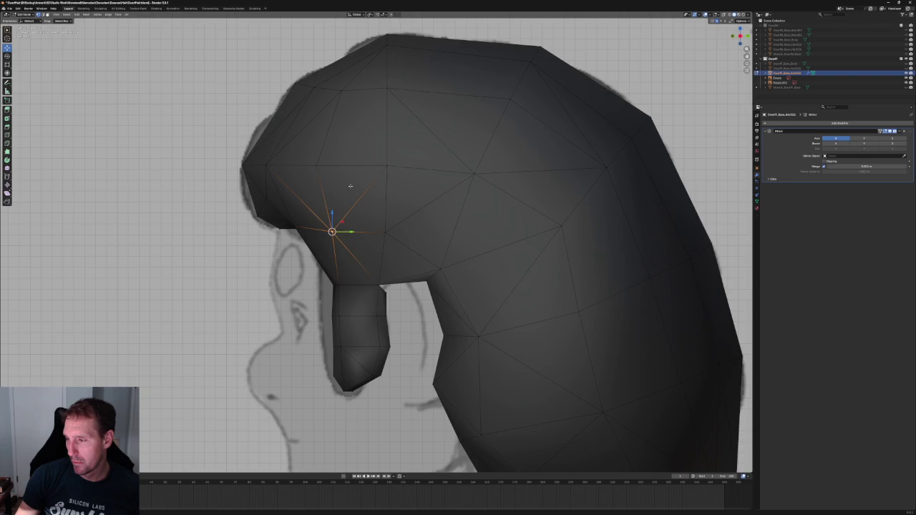
pyautogui.scroll(-5, 343, 229)
pyautogui.moveTo(343, 229)
pyautogui.mouseDown(button='middle')
pyautogui.moveTo(395, 205)
pyautogui.moveTo(408, 212)
pyautogui.moveTo(394, 205)
pyautogui.mouseUp(button='middle')
pyautogui.press('KP_1')
pyautogui.scroll(2, 397, 223)
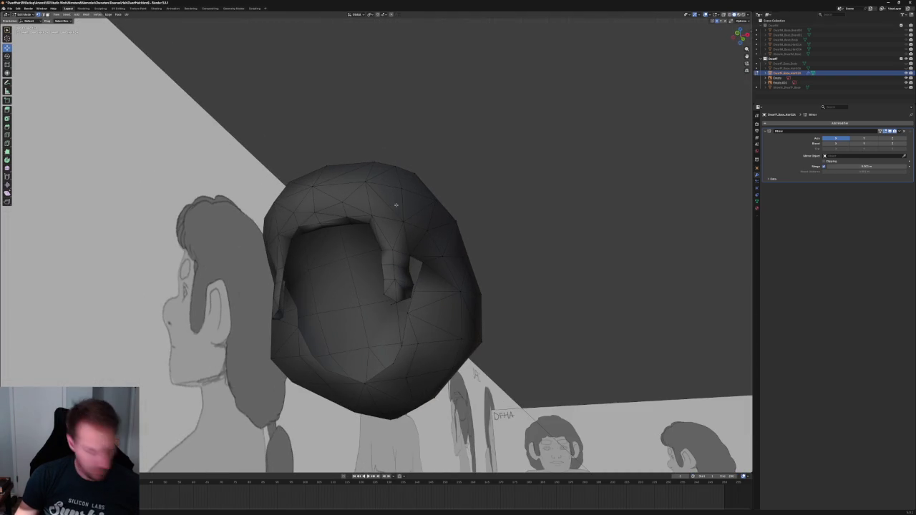
pyautogui.scroll(3, 395, 205)
pyautogui.scroll(3, 341, 217)
pyautogui.click(276, 161)
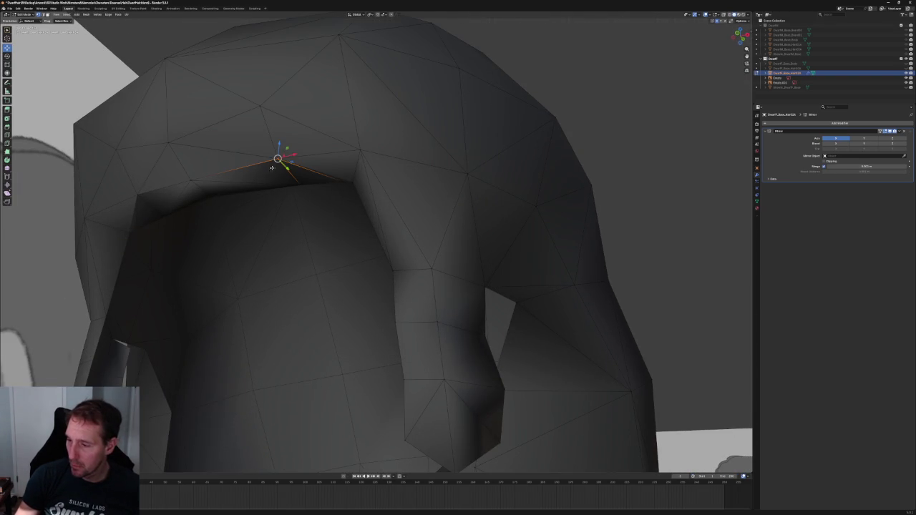
pyautogui.click(190, 180)
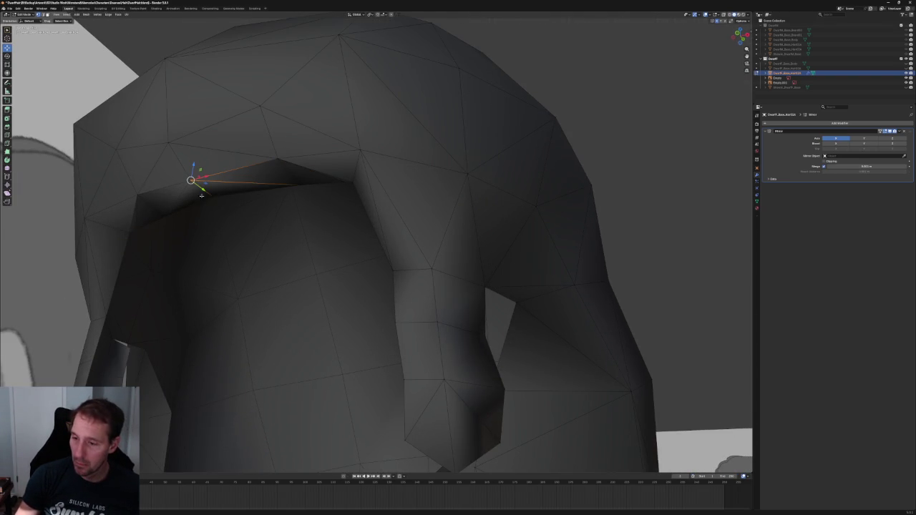
pyautogui.click(213, 196)
# Nudge the selected hairline vertices slightly along the X axis
pyautogui.scroll(-3, 294, 192)
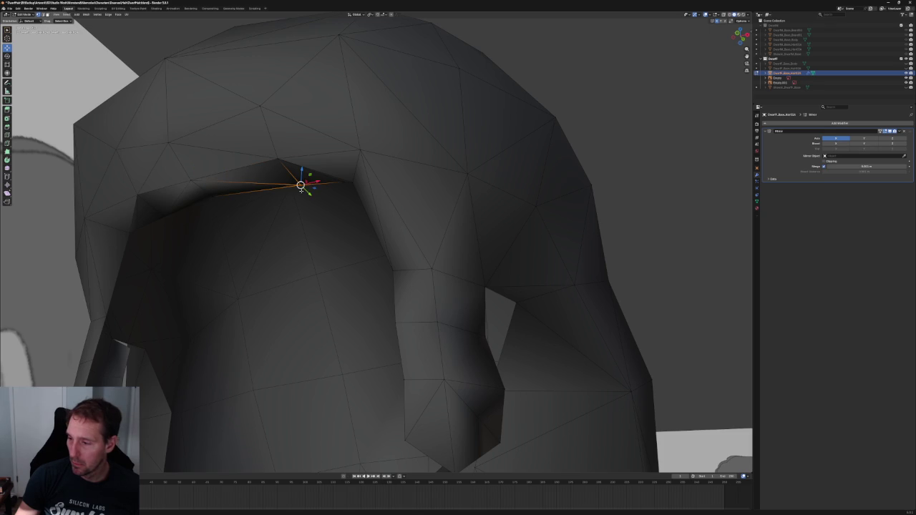
pyautogui.moveTo(293, 192); pyautogui.dragTo(336, 129, button='middle')
pyautogui.press('g')
pyautogui.press('x')
pyautogui.press('Return')
# Nudge the hairline vertex down and inward, cancelling a final extra move
pyautogui.scroll(3, 386, 179)
pyautogui.moveTo(399, 189); pyautogui.dragTo(392, 185, button='middle')
pyautogui.press('g')
pyautogui.press('Return')
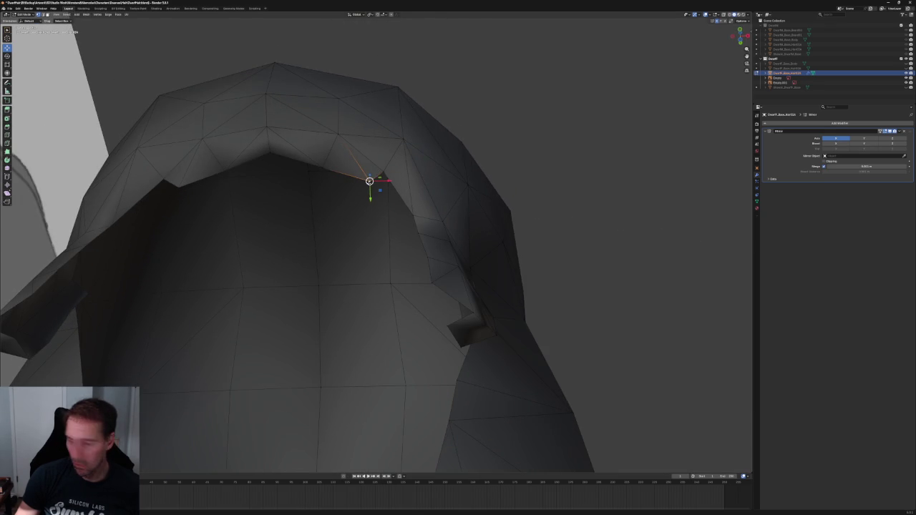
pyautogui.press('g')
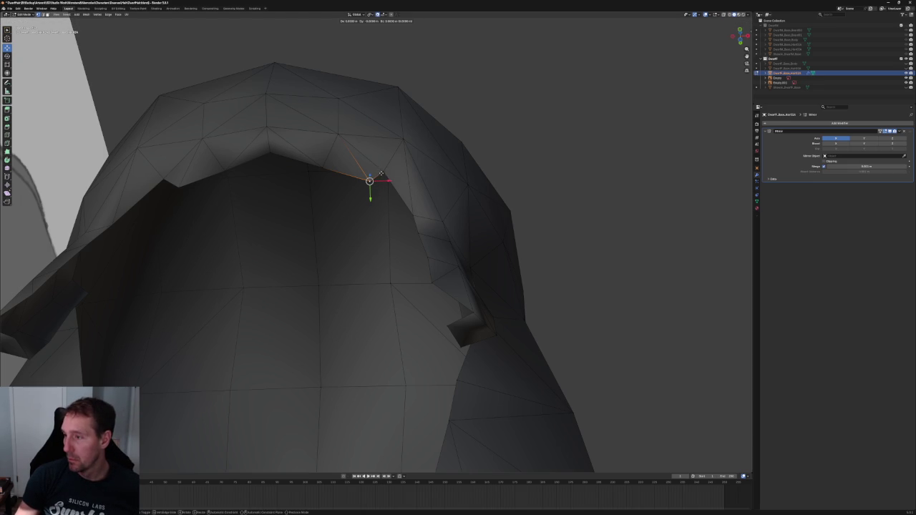
pyautogui.rightClick(392, 169)
# Set Snap To to Vertex, snap the hairline vertex onto its neighbour, and enable X-ray
pyautogui.click(382, 14)
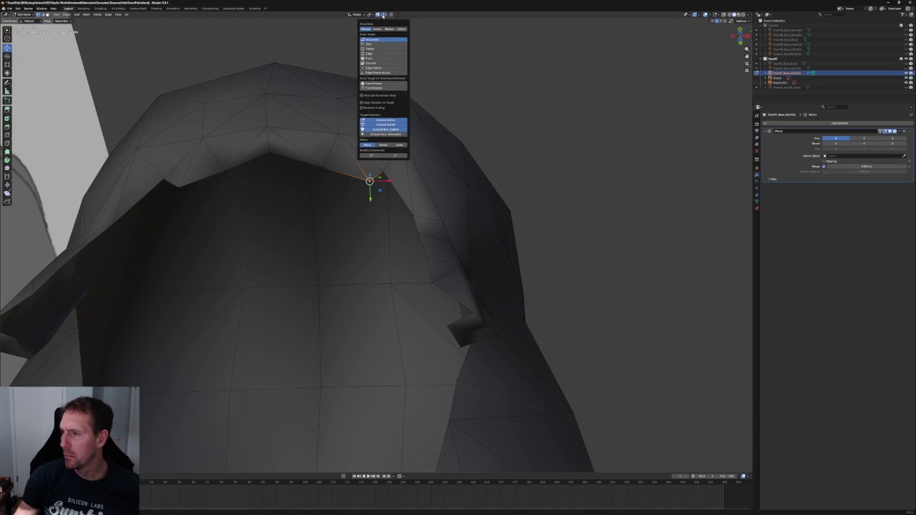
pyautogui.click(370, 49)
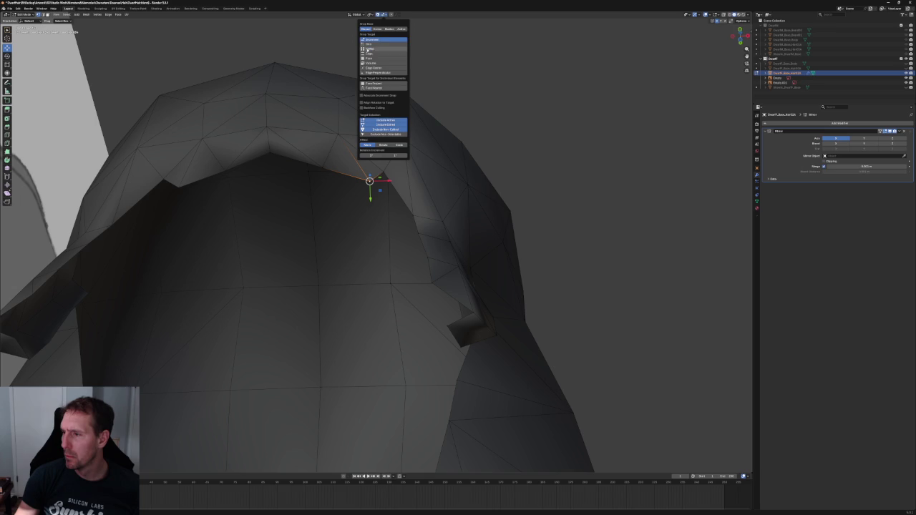
pyautogui.press('g')
pyautogui.click(369, 181)
pyautogui.moveTo(351, 165); pyautogui.dragTo(381, 182, button='middle')
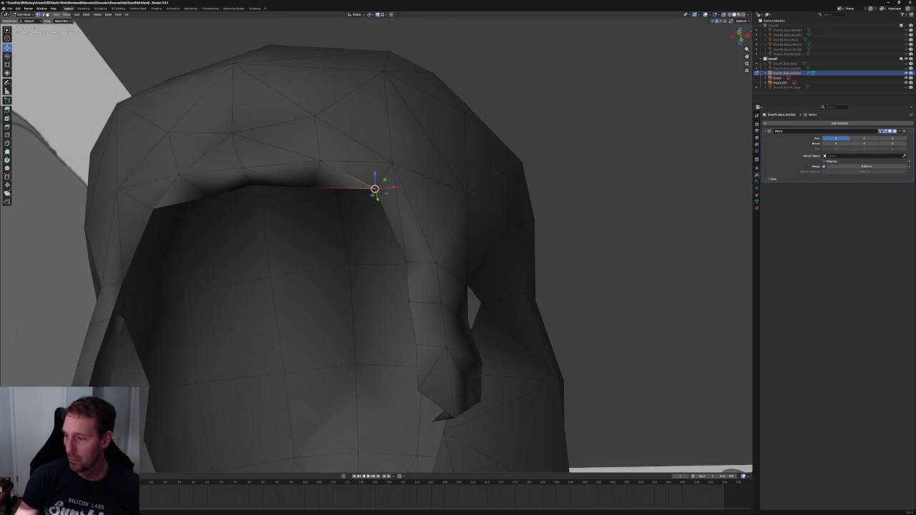
pyautogui.hotkey('alt', 'z')
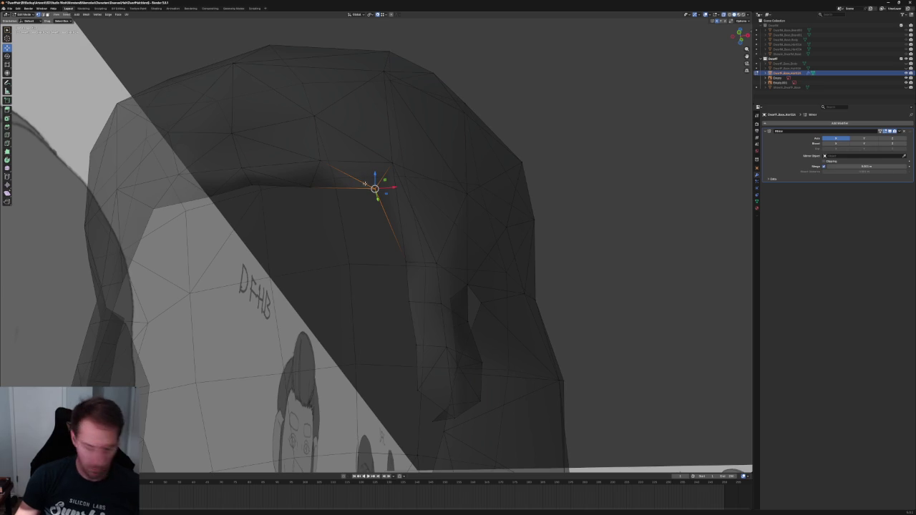
# Select hairline vertices on the left and right sides, ending on a front-edge vertex
pyautogui.click(323, 157)
pyautogui.click(311, 187)
pyautogui.click(320, 158)
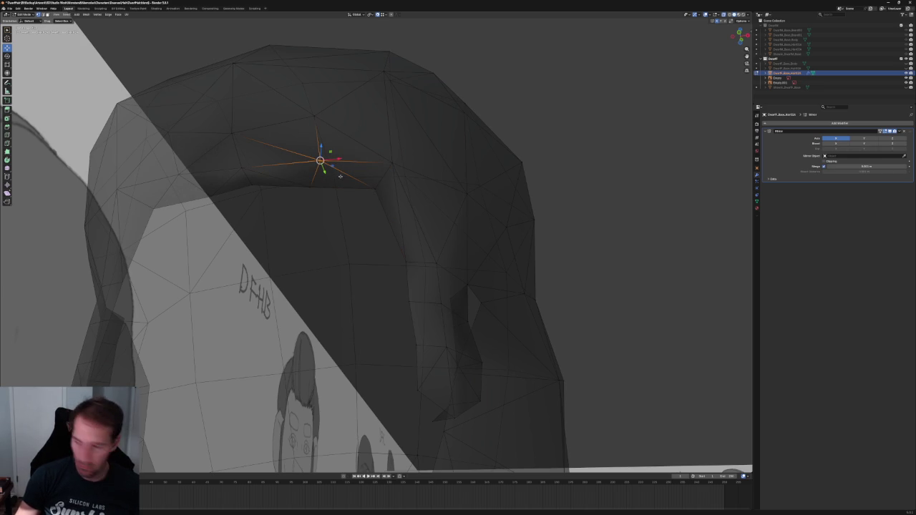
pyautogui.click(311, 186)
pyautogui.click(377, 193)
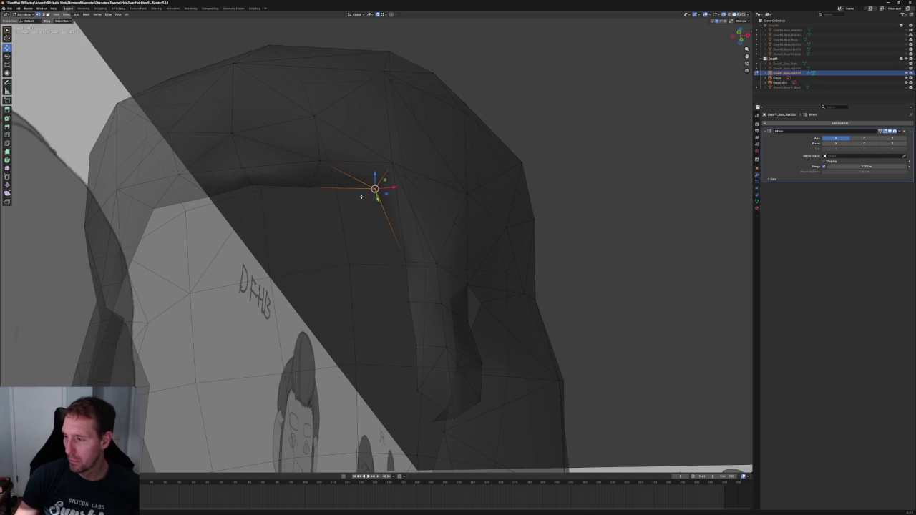
pyautogui.click(394, 160)
pyautogui.click(250, 179)
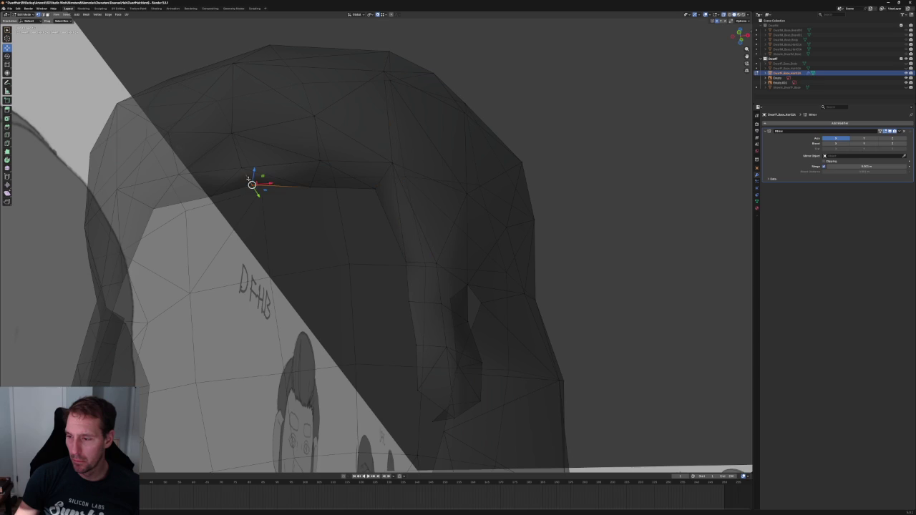
pyautogui.click(252, 168)
pyautogui.moveTo(279, 176); pyautogui.dragTo(303, 212, button='middle')
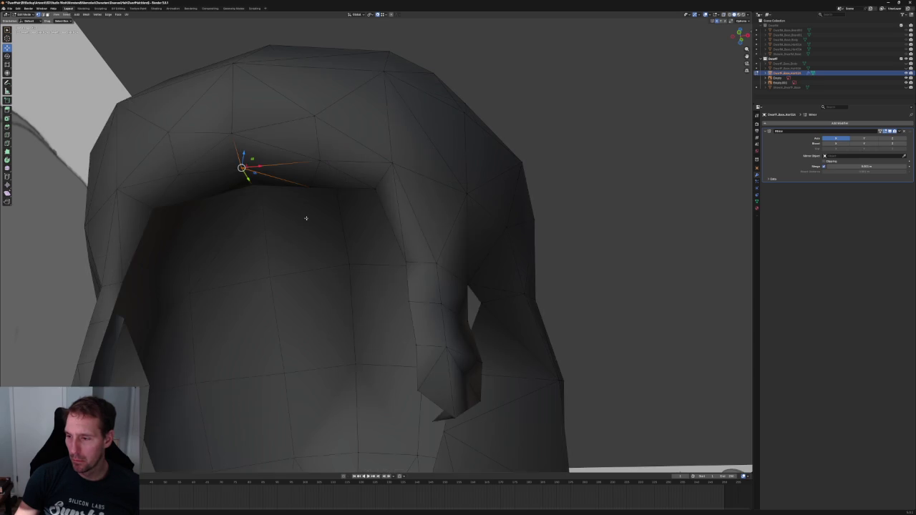
pyautogui.scroll(-6, 394, 198)
pyautogui.moveTo(450, 184)
pyautogui.mouseDown(button='middle')
pyautogui.moveTo(446, 146)
pyautogui.moveTo(438, 160)
pyautogui.moveTo(341, 211)
pyautogui.moveTo(318, 205)
pyautogui.mouseUp(button='middle')
pyautogui.scroll(4, 314, 207)
pyautogui.click(318, 205)
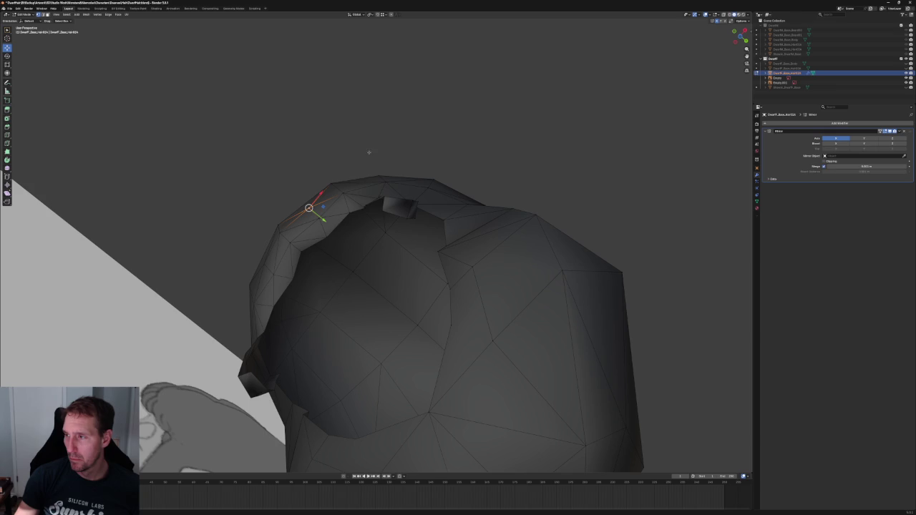
# Move the selected front-edge vertex along the Y axis
pyautogui.press('g')
pyautogui.press('y')
pyautogui.press('Escape')
pyautogui.press('g')
pyautogui.press('y')
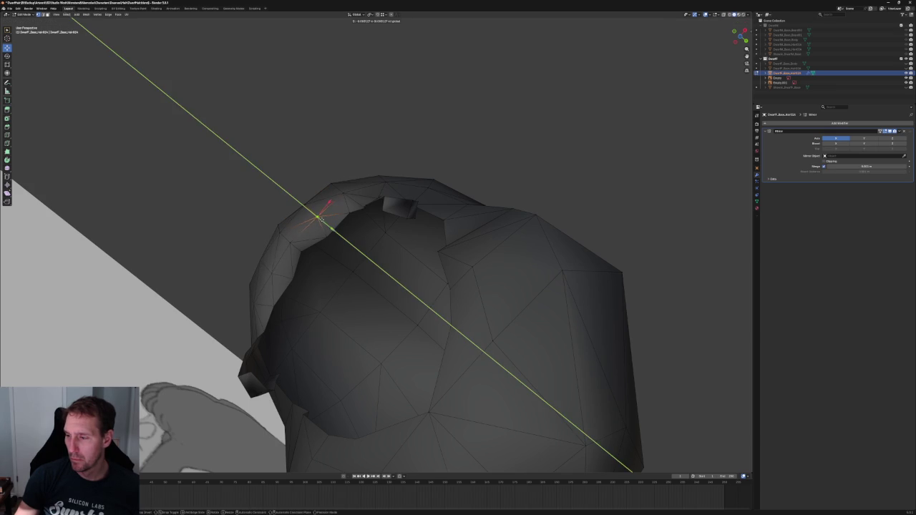
pyautogui.click(320, 218)
pyautogui.moveTo(320, 219); pyautogui.dragTo(382, 177, button='middle')
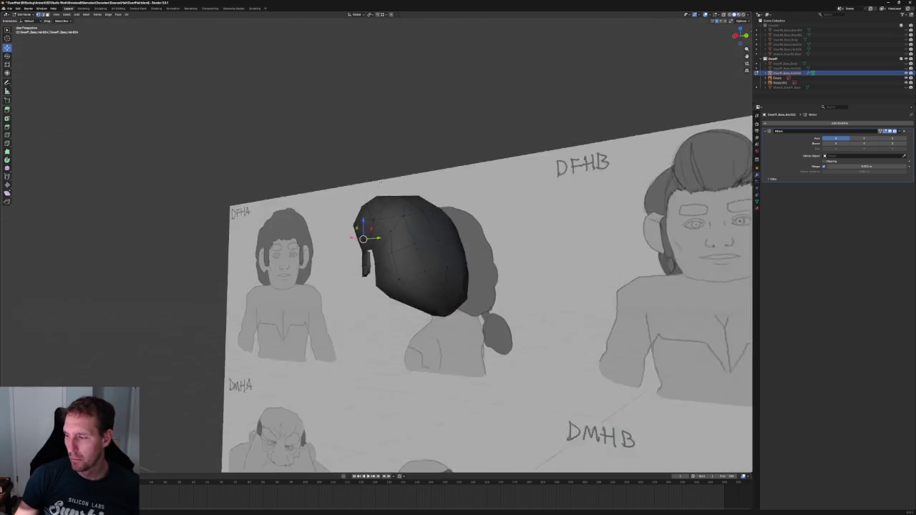
# Frame the vertex and view the see-through hair over the side-view sketch
pyautogui.press('KP_Decimal')
pyautogui.scroll(3, 334, 242)
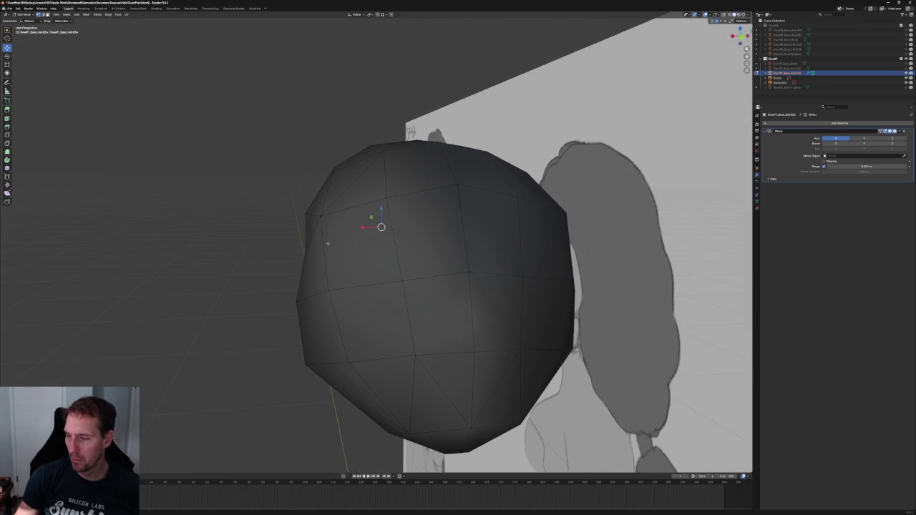
pyautogui.rightClick(311, 278)
pyautogui.scroll(-3, 263, 266)
pyautogui.moveTo(263, 265); pyautogui.dragTo(353, 265, button='middle')
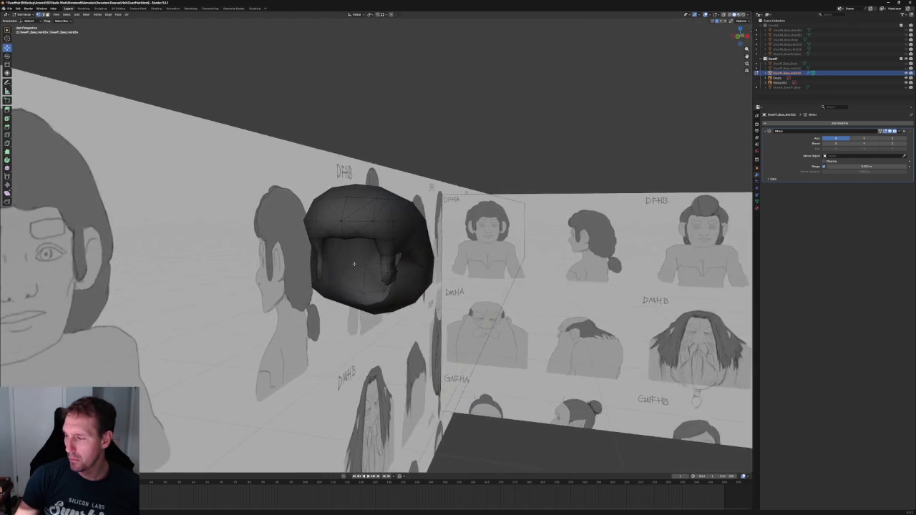
pyautogui.press('KP_3')
pyautogui.scroll(1, 372, 243)
pyautogui.scroll(3, 399, 226)
pyautogui.hotkey('alt', 'z')
pyautogui.scroll(3, 387, 226)
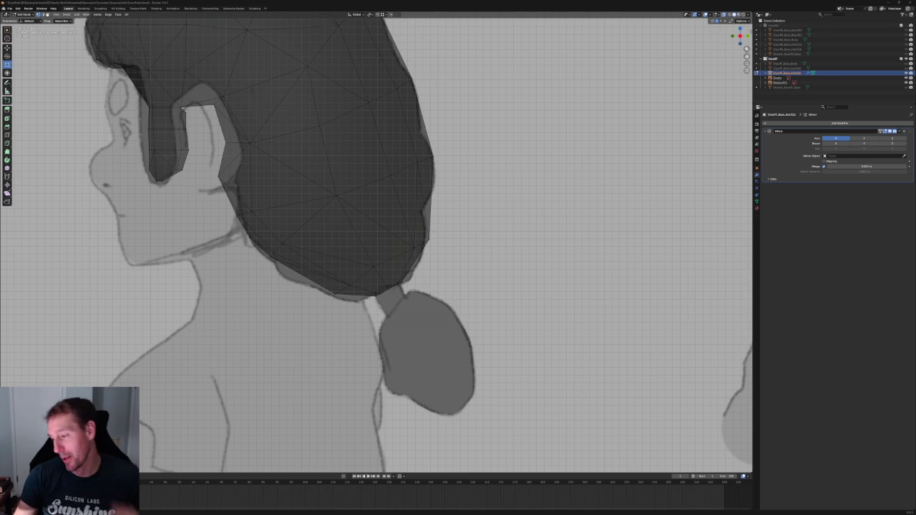
# Move a back vertex and lower a nape vertex vertically to trace the sketch
pyautogui.scroll(2, 495, 239)
pyautogui.click(372, 277)
pyautogui.press('g')
pyautogui.click(377, 308)
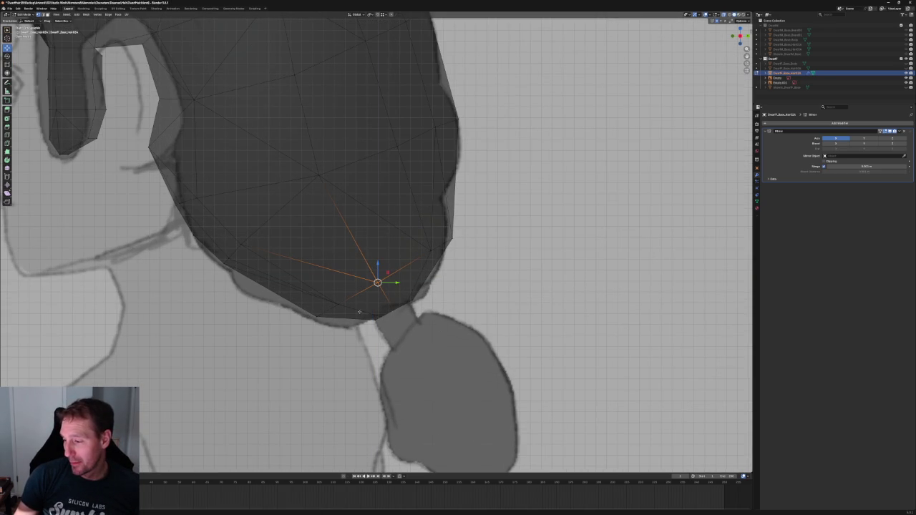
pyautogui.click(337, 302)
pyautogui.press('g')
pyautogui.press('z')
pyautogui.hotkey('alt', 'a')
# Try selecting back-outline and nape vertices, cancelling an unneeded Y-axis move
pyautogui.click(438, 254)
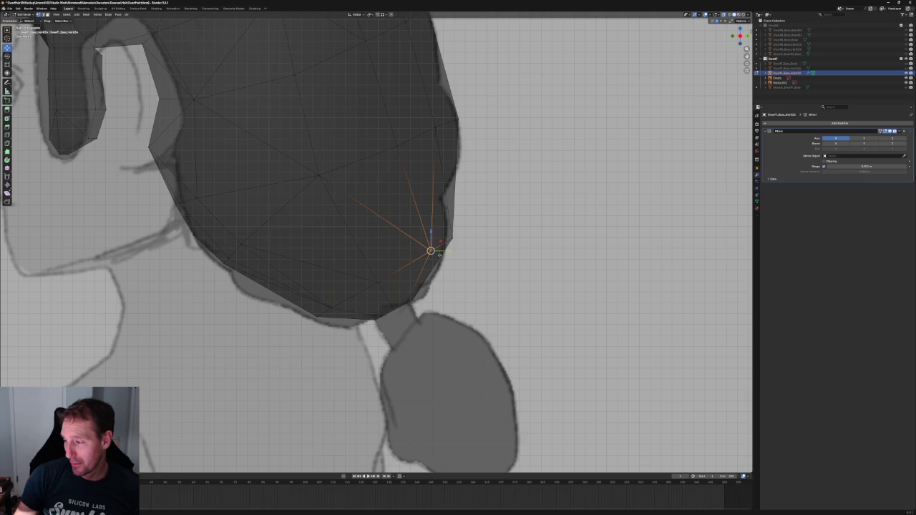
pyautogui.scroll(-2, 429, 250)
pyautogui.hotkey('alt', 'a')
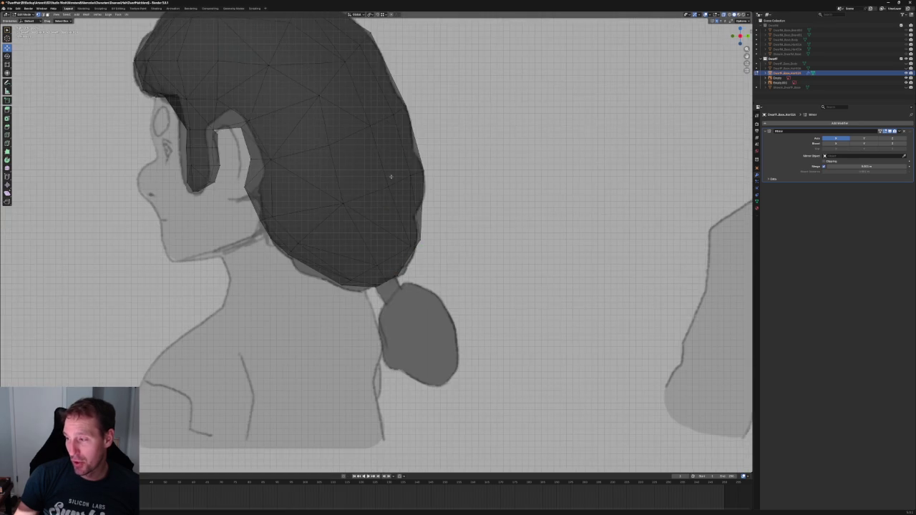
pyautogui.scroll(4, 388, 243)
pyautogui.moveTo(408, 243); pyautogui.dragTo(266, 300)
pyautogui.press('g')
pyautogui.press('y')
pyautogui.press('Escape')
pyautogui.hotkey('alt', 'a')
pyautogui.click(430, 236)
pyautogui.hotkey('alt', 'a')
pyautogui.scroll(-4, 430, 215)
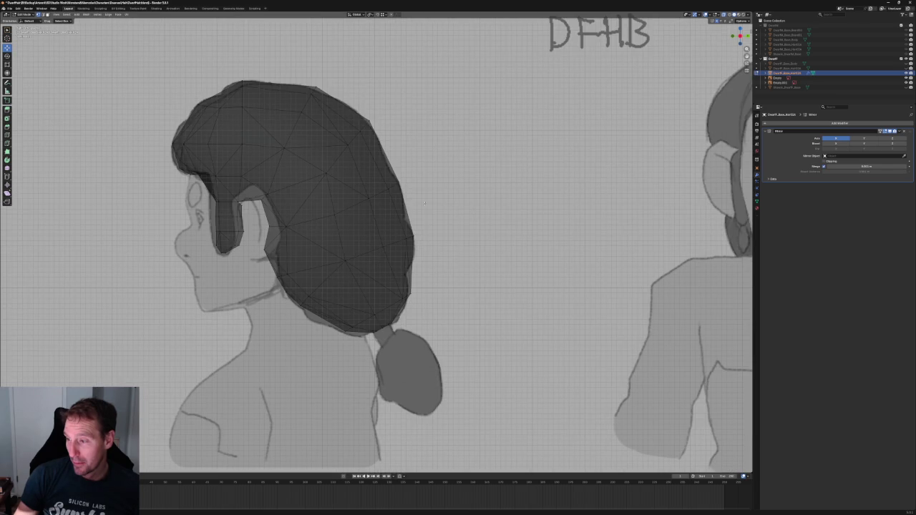
# Attempt moves on a back vertex and a crown vertex, cancelling each one
pyautogui.click(354, 203)
pyautogui.hotkey('alt', 'a')
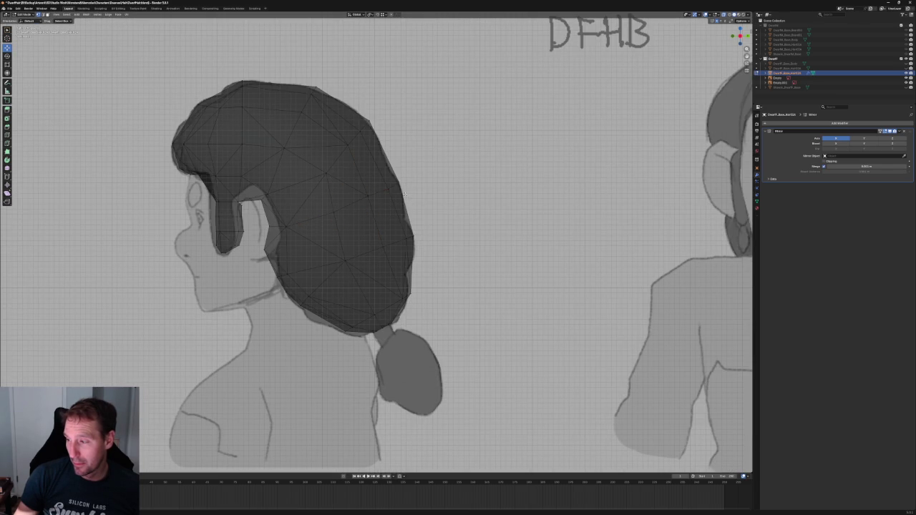
pyautogui.press('g')
pyautogui.press('Escape')
pyautogui.click(318, 173)
pyautogui.press('g')
pyautogui.press('x')
pyautogui.press('Escape')
pyautogui.press('g')
pyautogui.press('z')
pyautogui.press('Escape')
pyautogui.scroll(-3, 353, 201)
# Select a fringe vertex, test a cancelled X move, and return to front view
pyautogui.scroll(5, 353, 201)
pyautogui.moveTo(354, 201); pyautogui.dragTo(360, 218, button='middle')
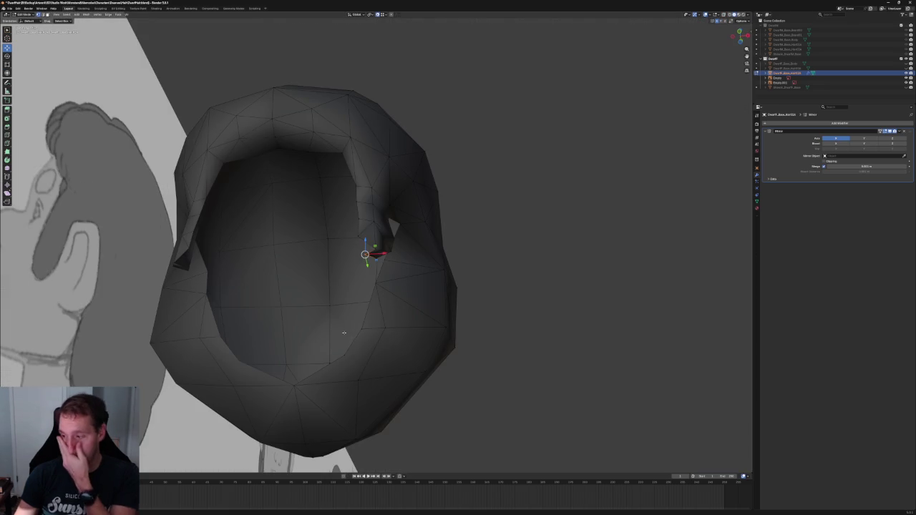
pyautogui.click(360, 217)
pyautogui.press('g')
pyautogui.press('x')
pyautogui.press('Escape')
pyautogui.moveTo(397, 58); pyautogui.dragTo(415, 207, button='middle')
pyautogui.press('g')
pyautogui.press('x')
pyautogui.press('Escape')
pyautogui.press('KP_3')
pyautogui.press('ctrl+KP_3')
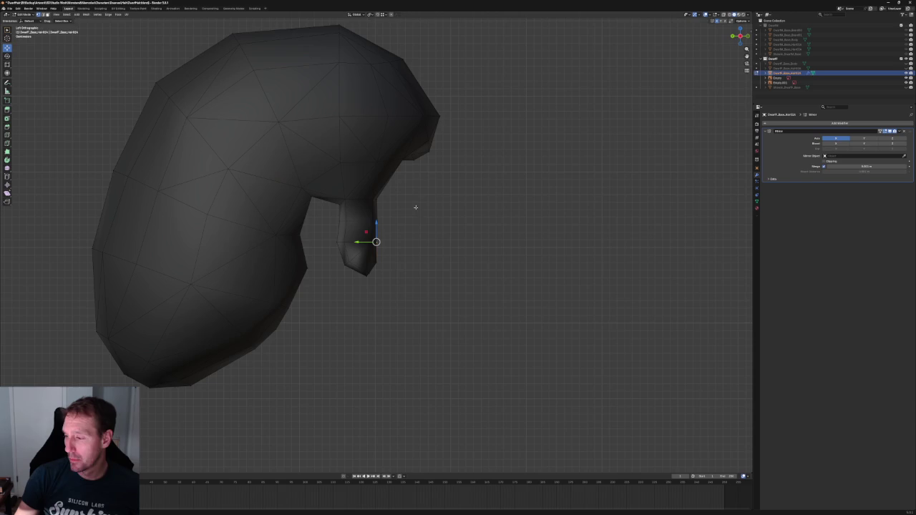
pyautogui.press('KP_1')
# Move the hairline vertex in width and height only, keeping its Y depth
pyautogui.scroll(5, 401, 237)
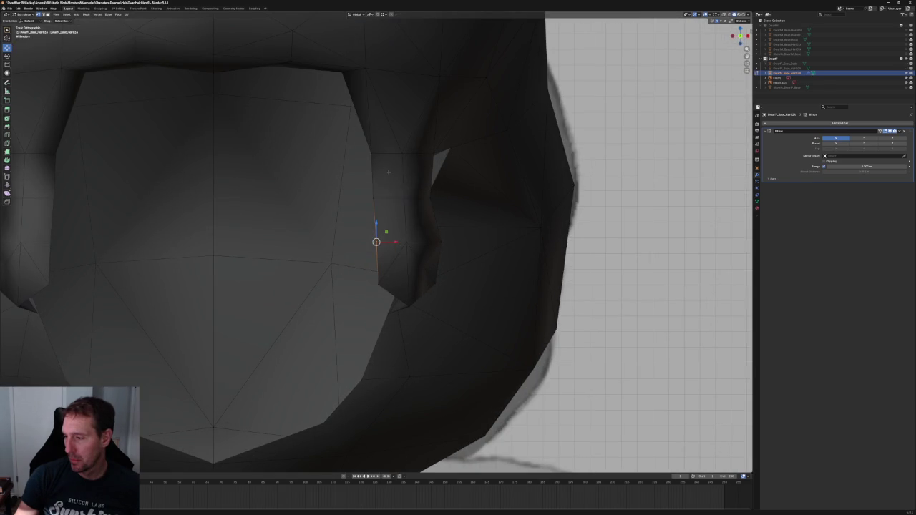
pyautogui.scroll(-5, 360, 151)
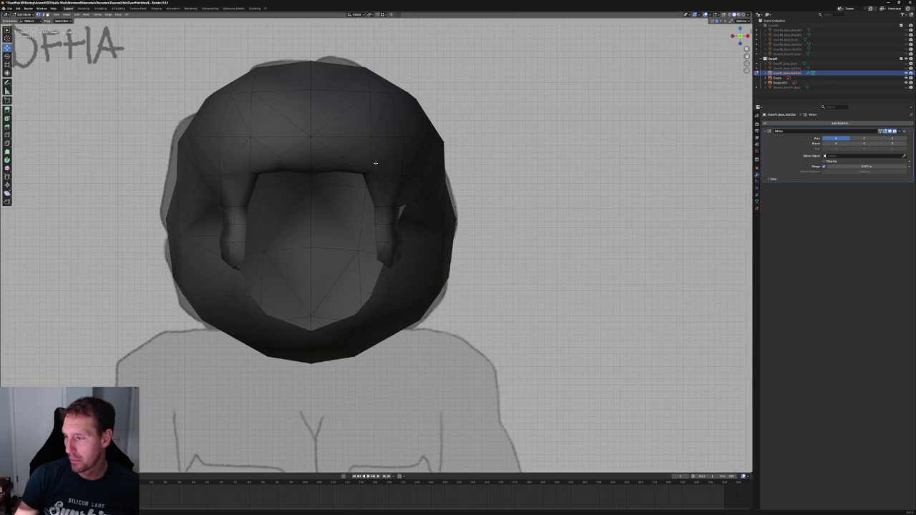
pyautogui.scroll(5, 364, 228)
pyautogui.press('g')
pyautogui.hotkey('shift', 'y')
pyautogui.click(400, 204)
# Nudge the hairline vertex along X and check the fringe from below
pyautogui.scroll(-1, 359, 213)
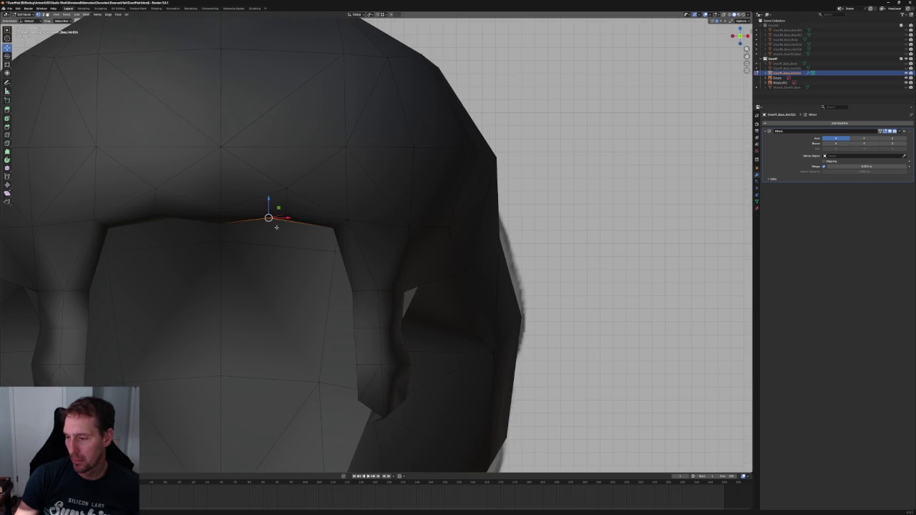
pyautogui.press('g')
pyautogui.press('x')
pyautogui.click(299, 226)
pyautogui.scroll(-2, 289, 258)
pyautogui.scroll(-3, 306, 255)
pyautogui.moveTo(306, 256)
pyautogui.mouseDown(button='middle')
pyautogui.moveTo(303, 202)
pyautogui.moveTo(398, 178)
pyautogui.moveTo(419, 207)
pyautogui.moveTo(386, 227)
pyautogui.moveTo(419, 231)
pyautogui.moveTo(413, 190)
pyautogui.moveTo(415, 213)
pyautogui.moveTo(364, 199)
pyautogui.moveTo(372, 215)
pyautogui.moveTo(364, 190)
pyautogui.moveTo(420, 211)
pyautogui.mouseUp(button='middle')
pyautogui.scroll(-2, 397, 179)
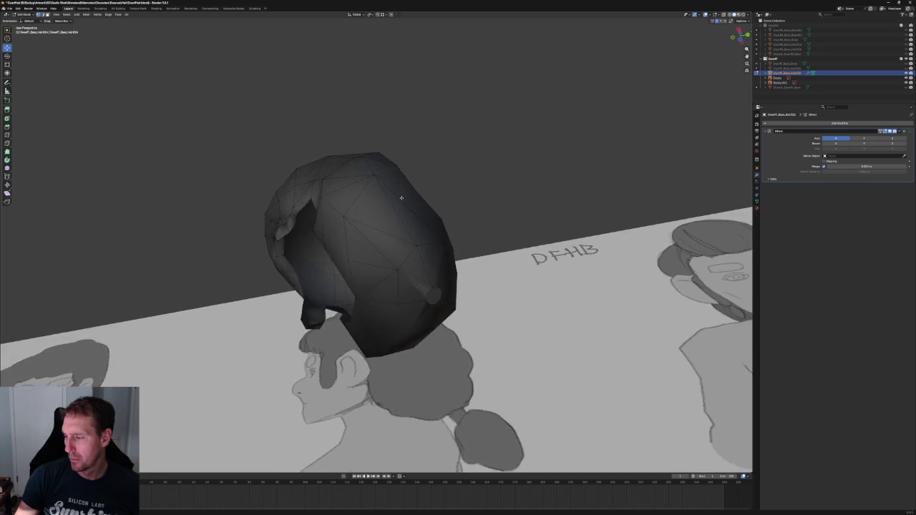
# Select the boundary edge loop along the bottom back of the hair mesh
pyautogui.scroll(4, 420, 210)
pyautogui.click(247, 139)
pyautogui.moveTo(274, 235); pyautogui.dragTo(371, 273, button='middle')
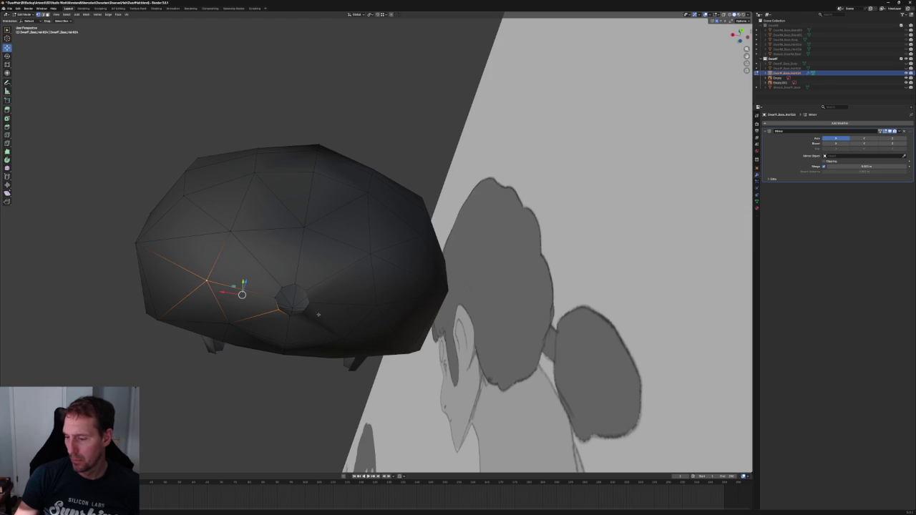
pyautogui.rightClick(265, 311)
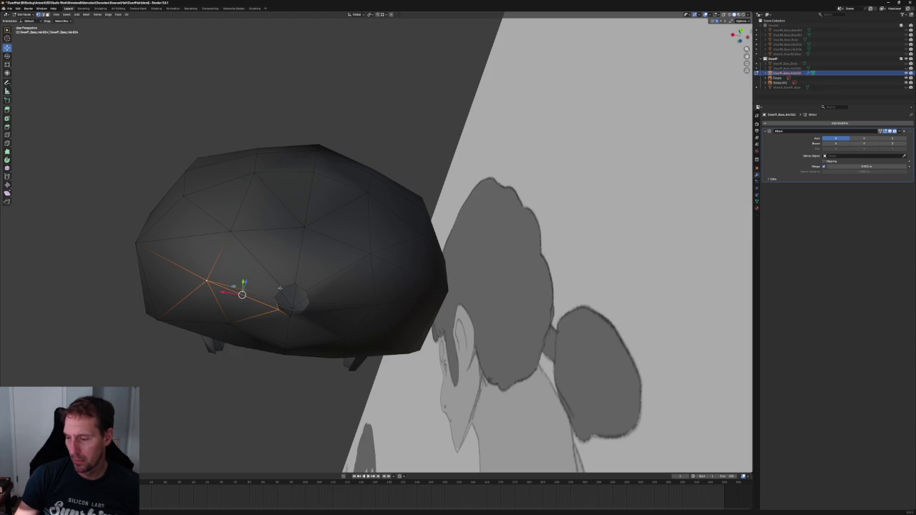
pyautogui.moveTo(299, 230); pyautogui.dragTo(293, 271, button='middle')
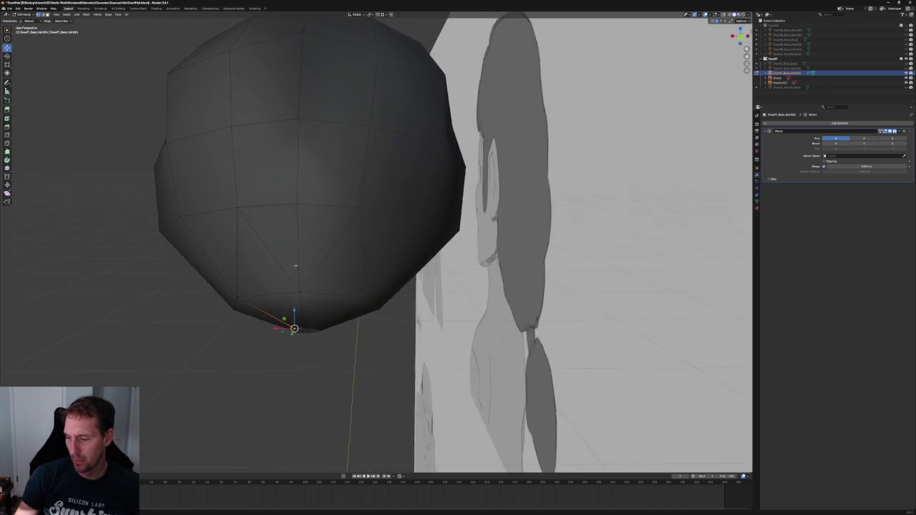
pyautogui.rightClick(231, 234)
pyautogui.moveTo(231, 143)
pyautogui.mouseDown(button='middle')
pyautogui.moveTo(251, 234)
pyautogui.moveTo(239, 229)
pyautogui.moveTo(245, 200)
pyautogui.moveTo(233, 193)
pyautogui.moveTo(258, 239)
pyautogui.moveTo(322, 286)
pyautogui.mouseUp(button='middle')
pyautogui.scroll(6, 374, 293)
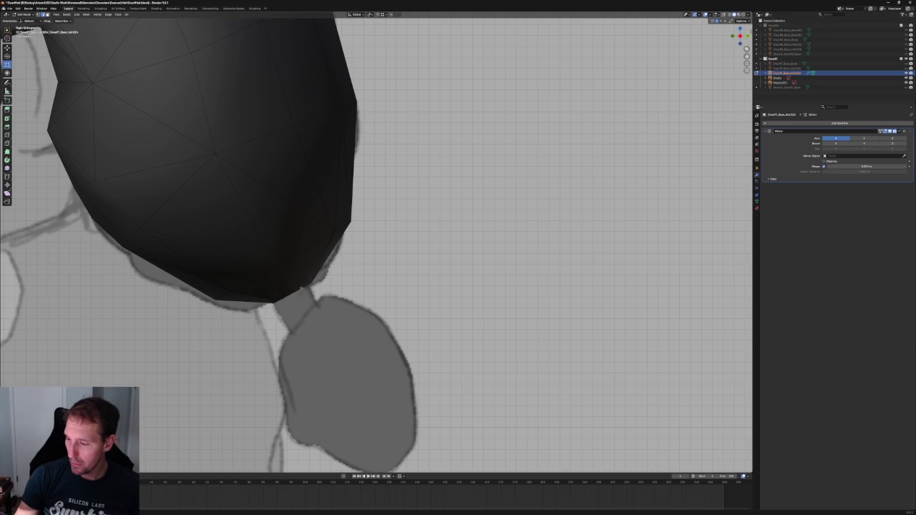
pyautogui.keyDown('alt'); pyautogui.click(298, 289); pyautogui.keyUp('alt')
pyautogui.moveTo(301, 293)
pyautogui.mouseDown(button='middle')
pyautogui.moveTo(327, 272)
pyautogui.moveTo(279, 275)
pyautogui.mouseUp(button='middle')
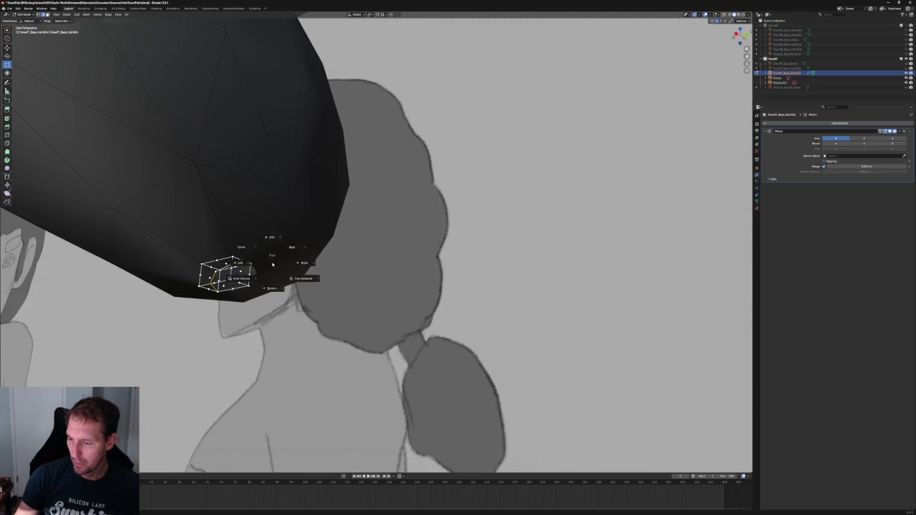
# From the right side view, extrude the nape edges down into a short ponytail tube
pyautogui.click(285, 262)
pyautogui.press('e')
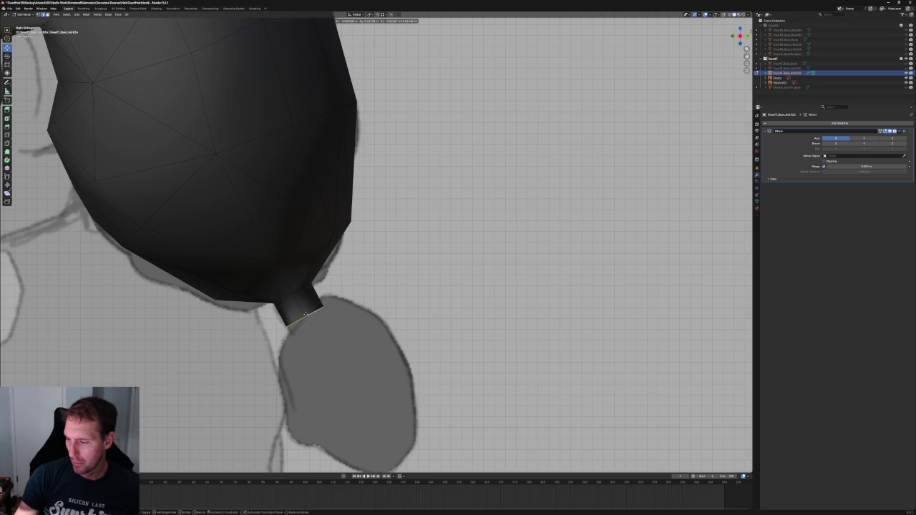
pyautogui.click(305, 314)
pyautogui.scroll(-3, 305, 314)
pyautogui.scroll(-3, 304, 313)
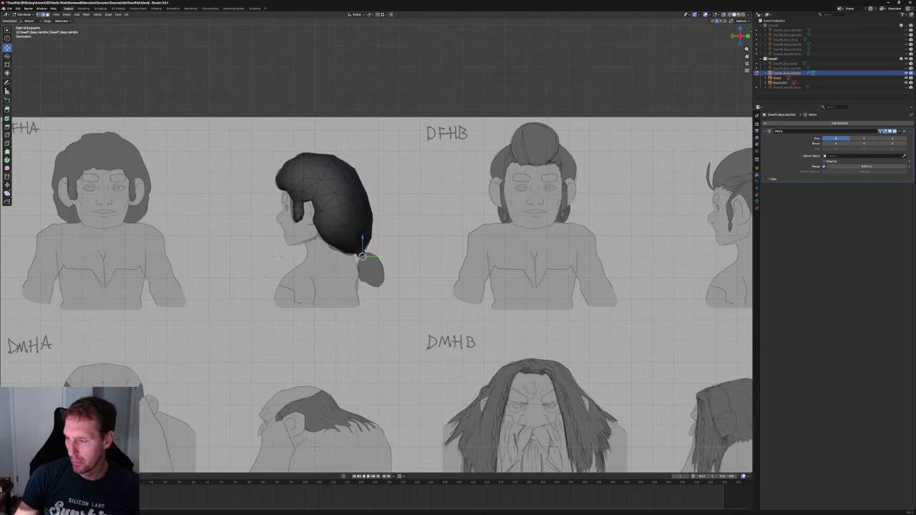
pyautogui.moveTo(449, 89)
pyautogui.mouseDown(button='middle')
pyautogui.moveTo(312, 284)
pyautogui.moveTo(336, 272)
pyautogui.mouseUp(button='middle')
pyautogui.scroll(2, 347, 262)
pyautogui.scroll(2, 347, 261)
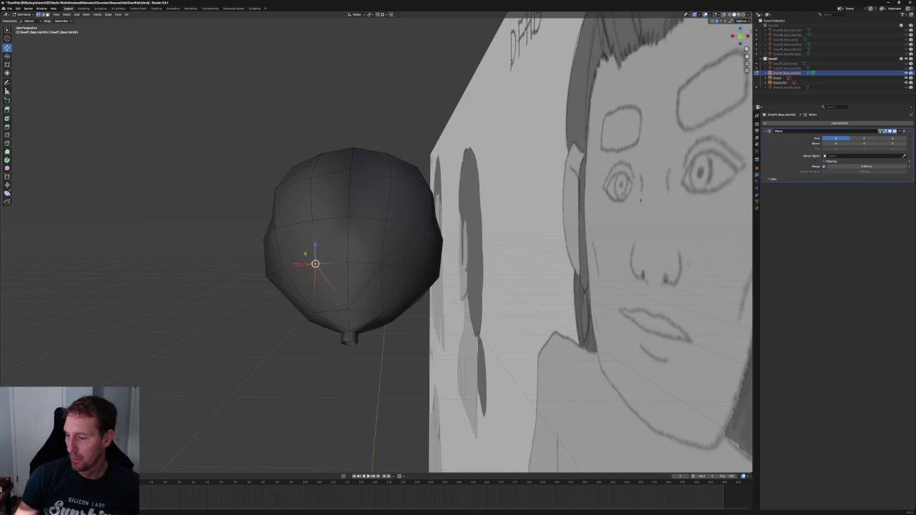
# Slide a dome vertex slightly left along the X axis
pyautogui.press('g')
pyautogui.press('x')
pyautogui.rightClick(298, 262)
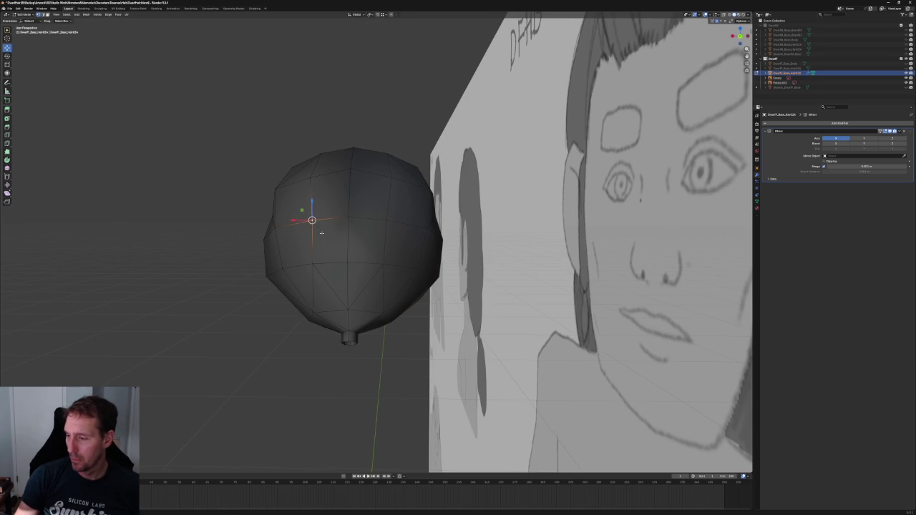
pyautogui.press('g')
pyautogui.press('x')
pyautogui.click(295, 215)
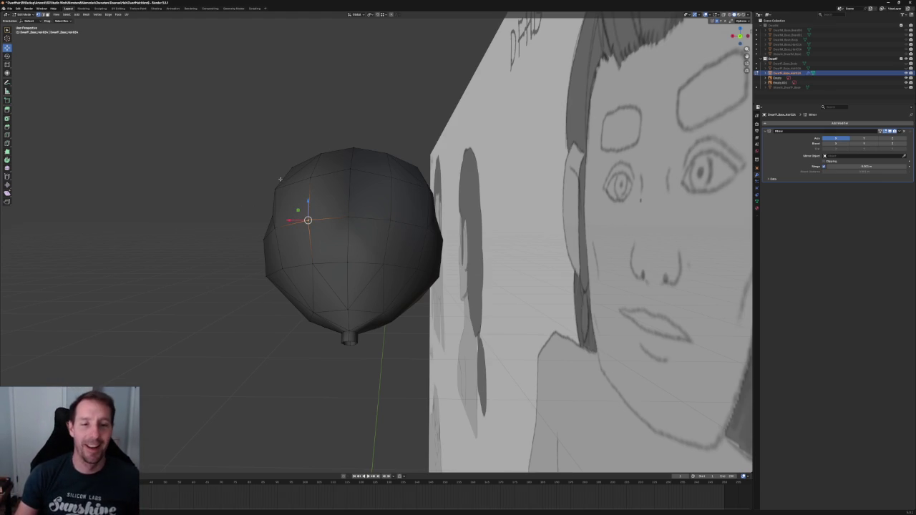
pyautogui.scroll(2, 354, 188)
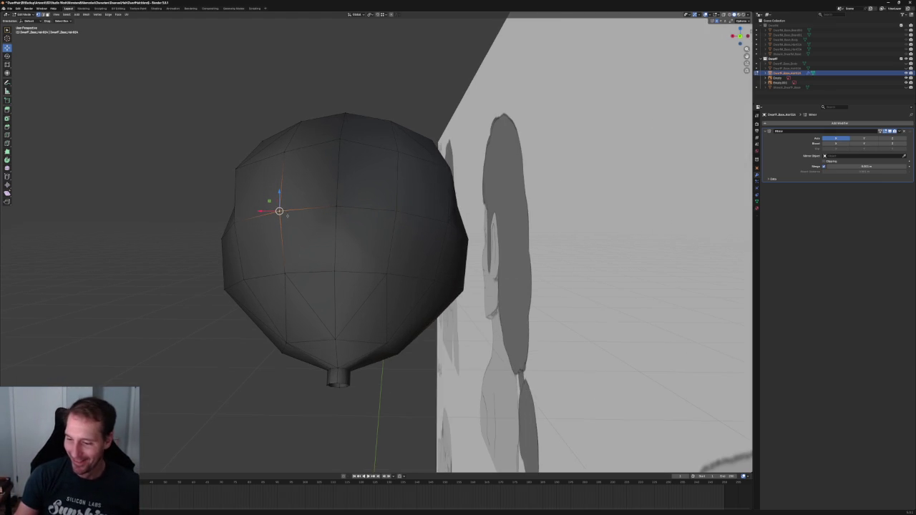
pyautogui.moveTo(262, 211); pyautogui.dragTo(257, 211)
# In top view, move a side vertex outward along X
pyautogui.moveTo(284, 151); pyautogui.dragTo(397, 176, button='middle')
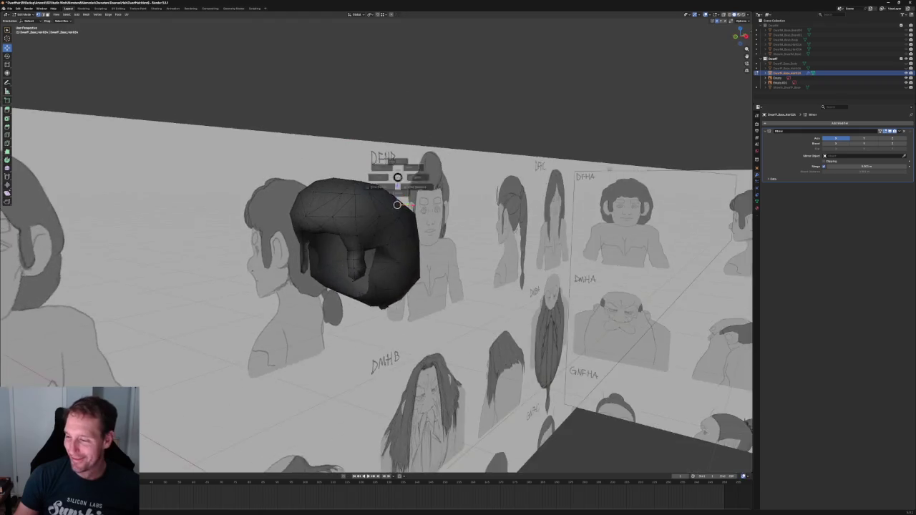
pyautogui.click(397, 164)
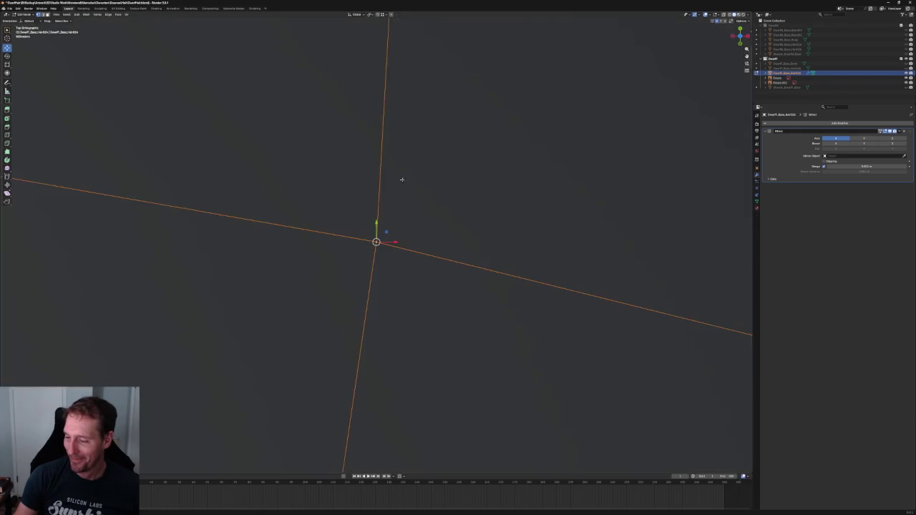
pyautogui.scroll(3, 407, 220)
pyautogui.scroll(2, 407, 220)
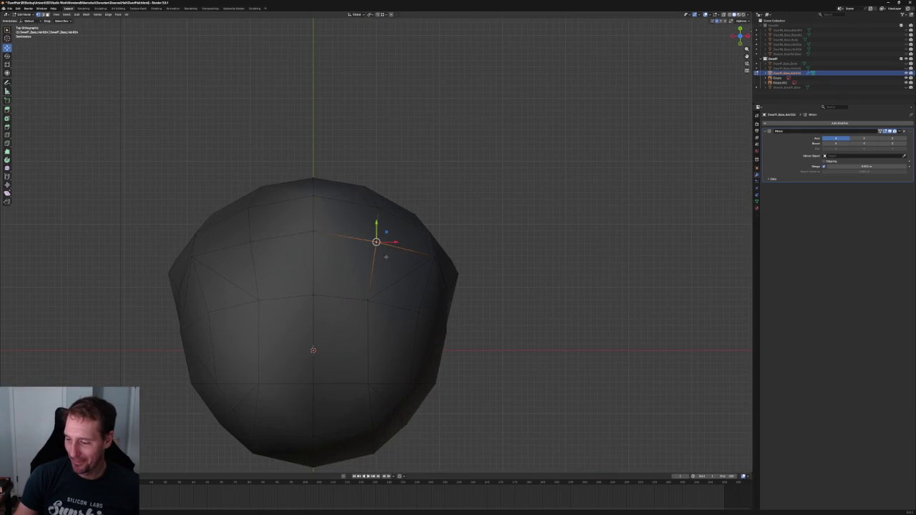
pyautogui.moveTo(387, 300); pyautogui.dragTo(434, 313)
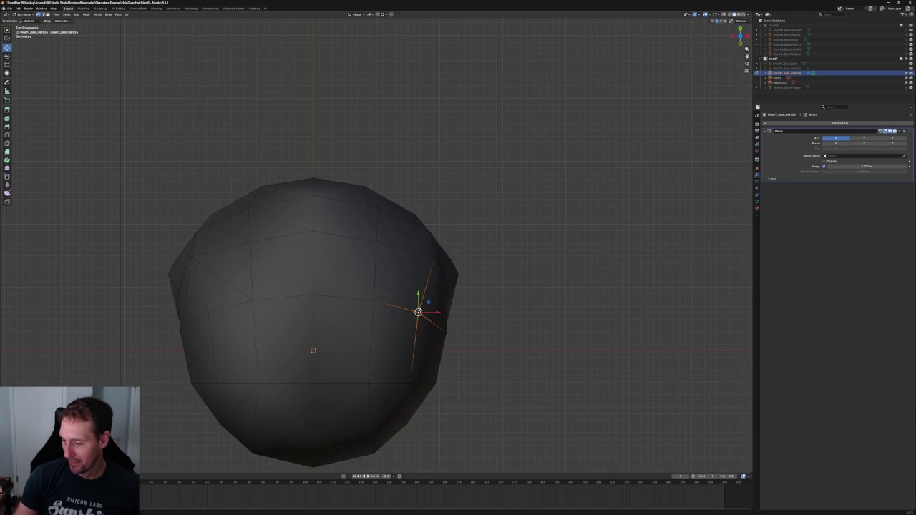
pyautogui.click(438, 313)
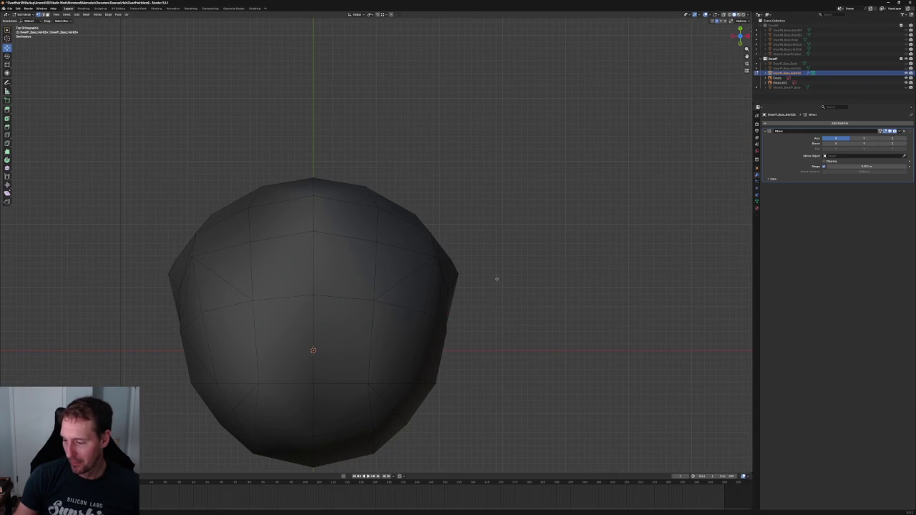
# Shift another dome vertex along the X axis, checking against the reference images
pyautogui.scroll(-2, 484, 272)
pyautogui.moveTo(485, 272)
pyautogui.mouseDown(button='middle')
pyautogui.moveTo(390, 191)
pyautogui.moveTo(389, 283)
pyautogui.mouseUp(button='middle')
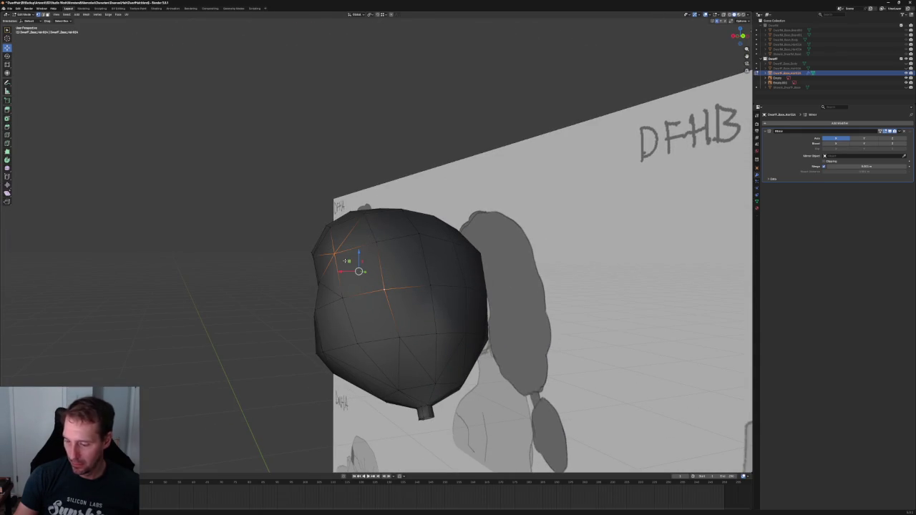
pyautogui.moveTo(349, 191)
pyautogui.mouseDown(button='middle')
pyautogui.moveTo(341, 196)
pyautogui.moveTo(351, 194)
pyautogui.moveTo(358, 258)
pyautogui.moveTo(343, 286)
pyautogui.moveTo(340, 333)
pyautogui.moveTo(351, 219)
pyautogui.moveTo(369, 196)
pyautogui.mouseUp(button='middle')
pyautogui.press('g')
pyautogui.press('x')
pyautogui.click(331, 252)
# From top view, pull a vertex on the dome's right edge inward along X to even the outline
pyautogui.press('KP_7')
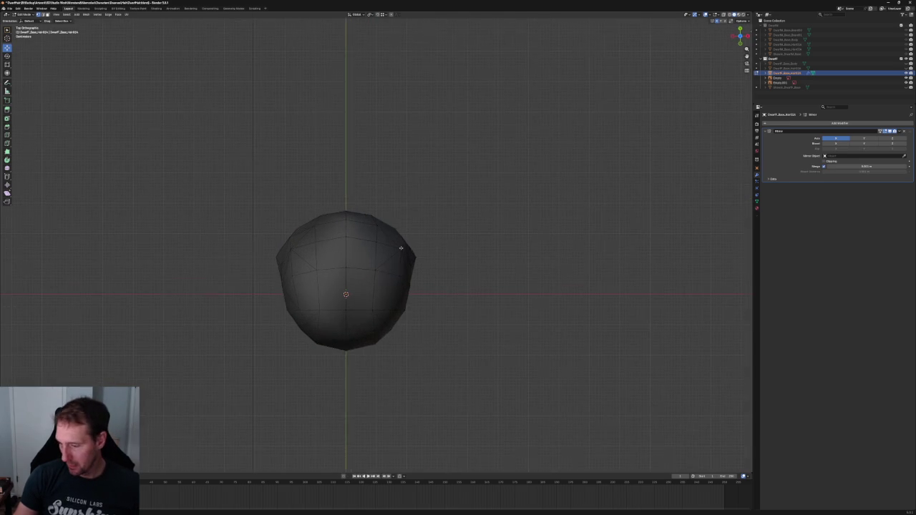
pyautogui.scroll(1, 446, 253)
pyautogui.scroll(1, 446, 252)
pyautogui.keyDown('shift'); pyautogui.moveTo(446, 251); pyautogui.dragTo(378, 238, button='middle'); pyautogui.keyUp('shift')
pyautogui.scroll(1, 378, 237)
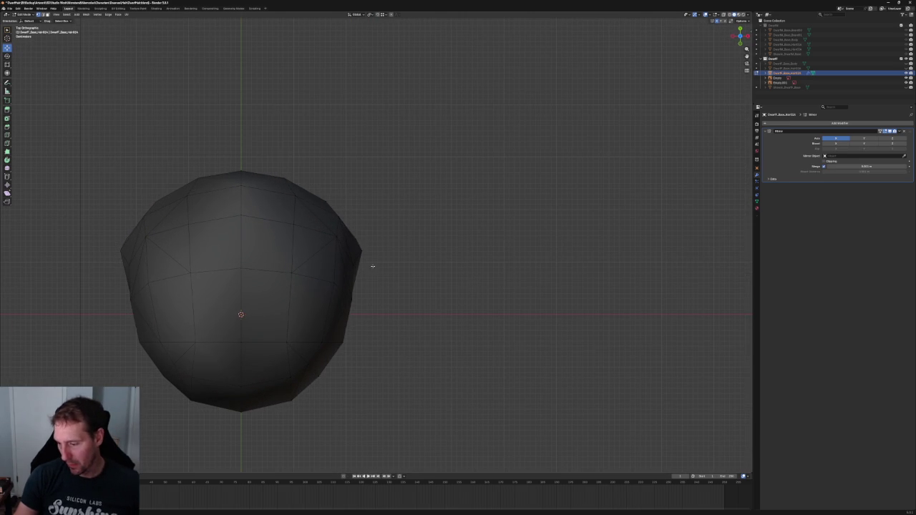
pyautogui.click(353, 262)
pyautogui.moveTo(363, 237); pyautogui.dragTo(355, 234)
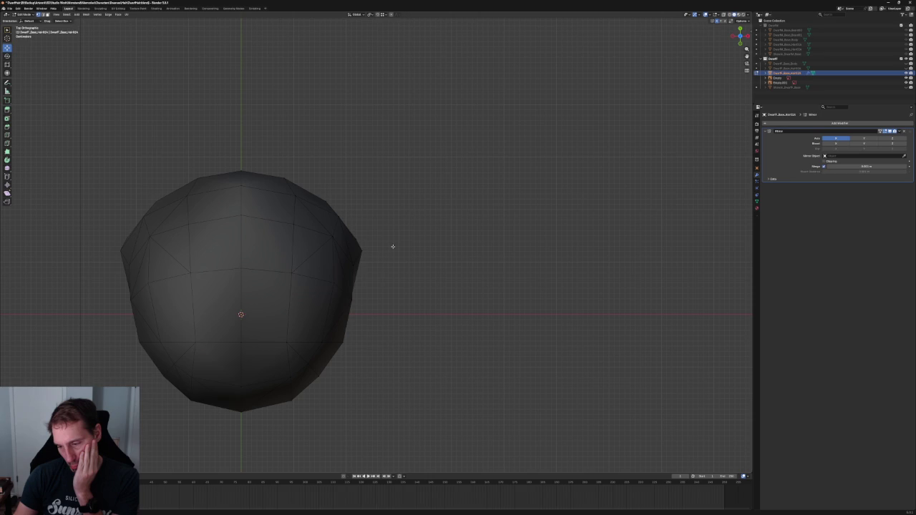
pyautogui.moveTo(368, 300); pyautogui.dragTo(366, 300)
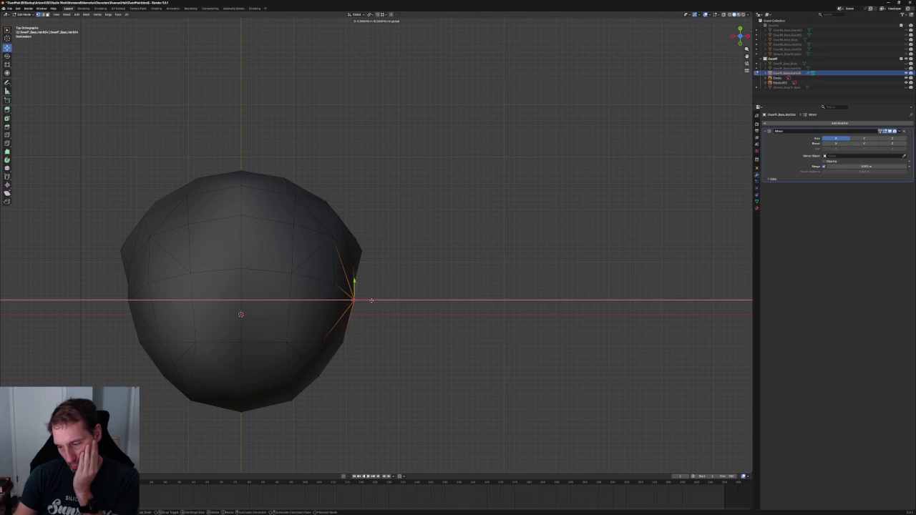
pyautogui.scroll(-1, 393, 322)
pyautogui.scroll(-3, 399, 298)
pyautogui.moveTo(400, 299)
pyautogui.mouseDown(button='middle')
pyautogui.moveTo(398, 262)
pyautogui.moveTo(389, 291)
pyautogui.moveTo(337, 204)
pyautogui.moveTo(361, 213)
pyautogui.mouseUp(button='middle')
pyautogui.press('KP_3')
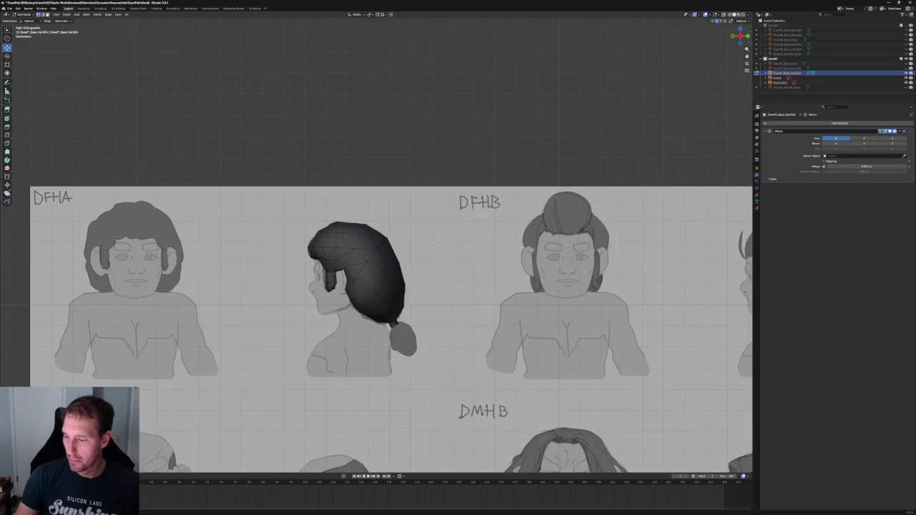
# Show the body mesh and box-select the hair vertices at the ponytail base in X-ray
pyautogui.click(906, 63)
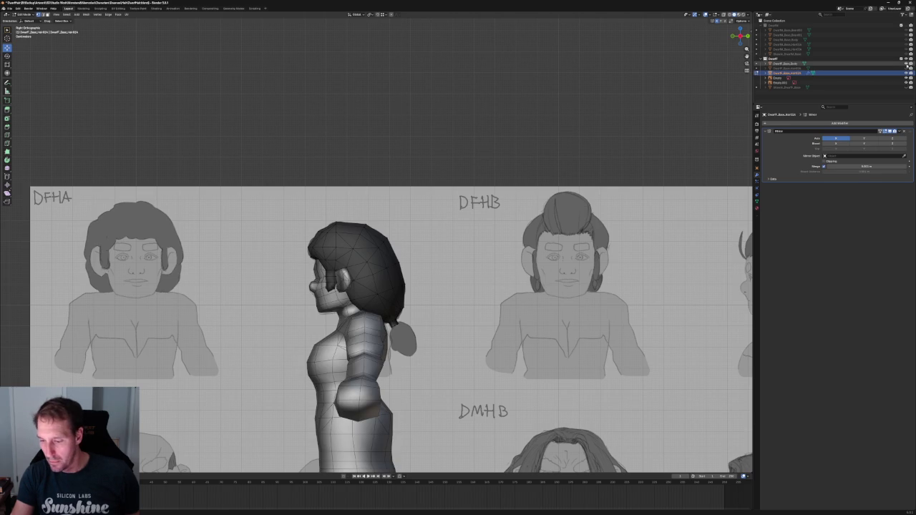
pyautogui.scroll(6, 265, 148)
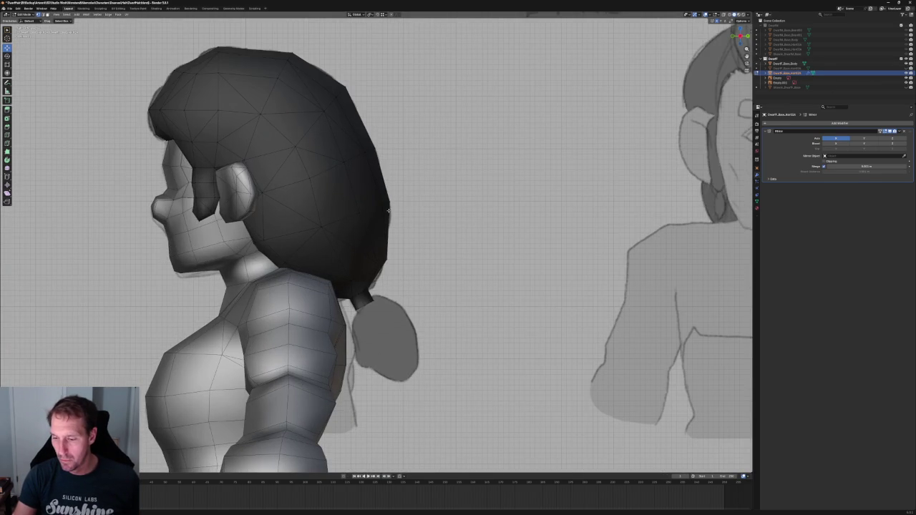
pyautogui.scroll(-5, 388, 210)
pyautogui.moveTo(389, 210)
pyautogui.mouseDown(button='middle')
pyautogui.moveTo(391, 222)
pyautogui.moveTo(415, 236)
pyautogui.mouseUp(button='middle')
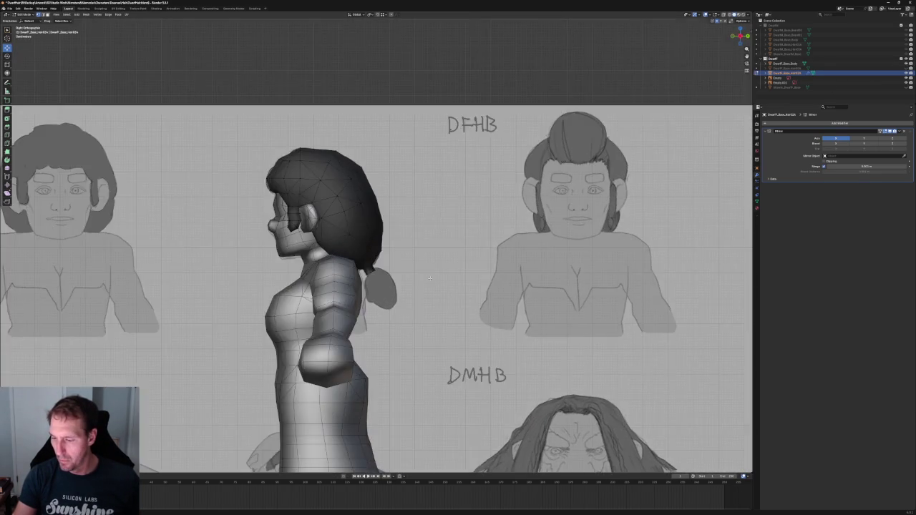
pyautogui.scroll(3, 416, 236)
pyautogui.scroll(2, 416, 236)
pyautogui.hotkey('alt', 'z')
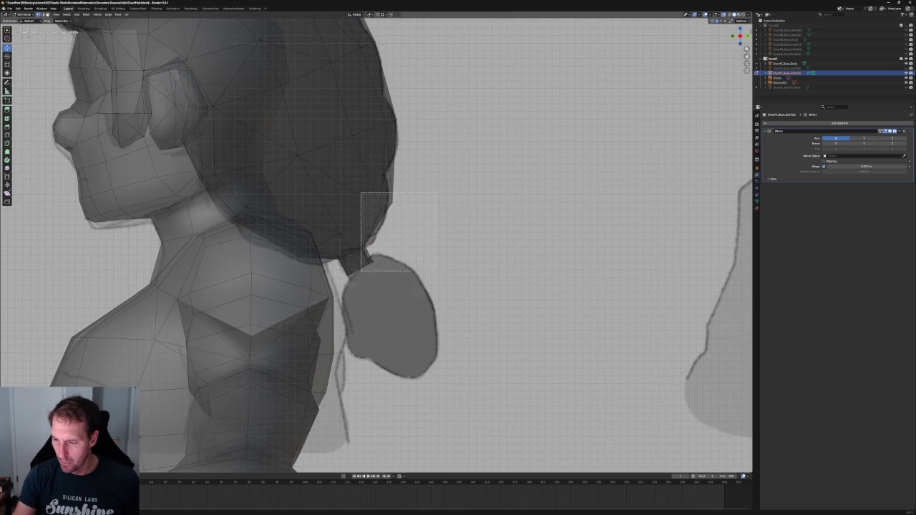
pyautogui.moveTo(379, 258); pyautogui.dragTo(280, 321)
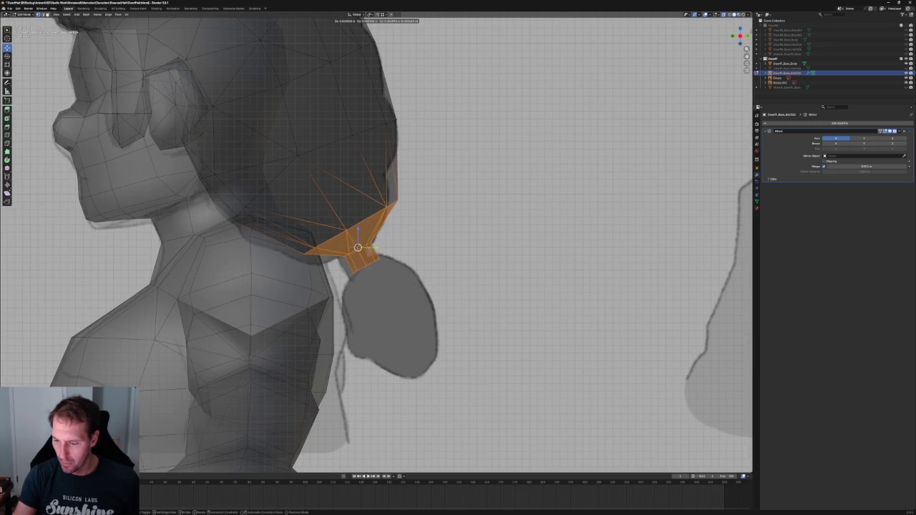
pyautogui.hotkey('alt', 'z')
# Reposition and rotate the ponytail stub so it points down toward the sketched tie
pyautogui.moveTo(375, 243)
pyautogui.mouseDown(button='middle')
pyautogui.moveTo(401, 236)
pyautogui.moveTo(362, 242)
pyautogui.mouseUp(button='middle')
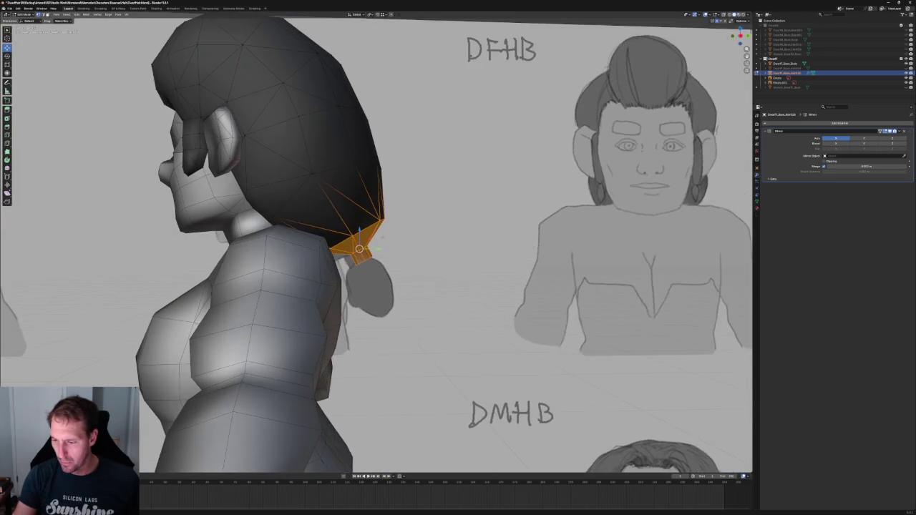
pyautogui.scroll(2, 362, 242)
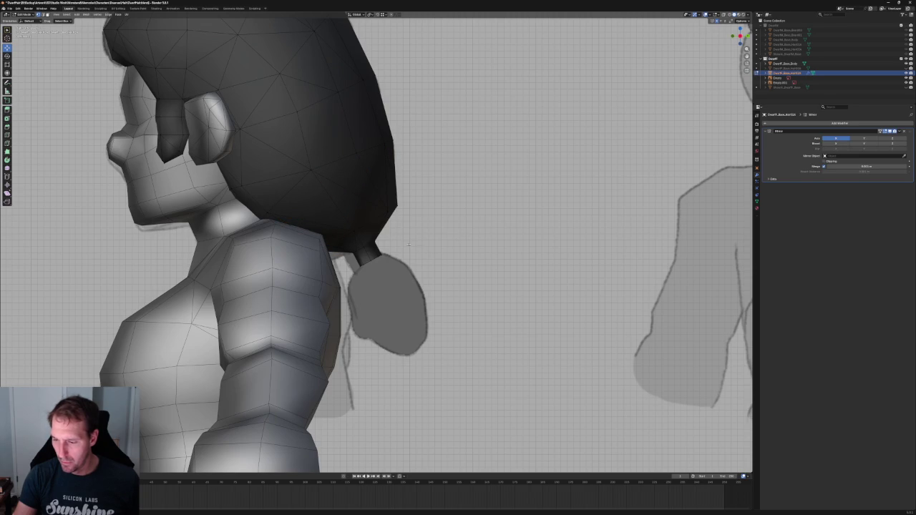
pyautogui.hotkey('alt', 'z')
pyautogui.press('g')
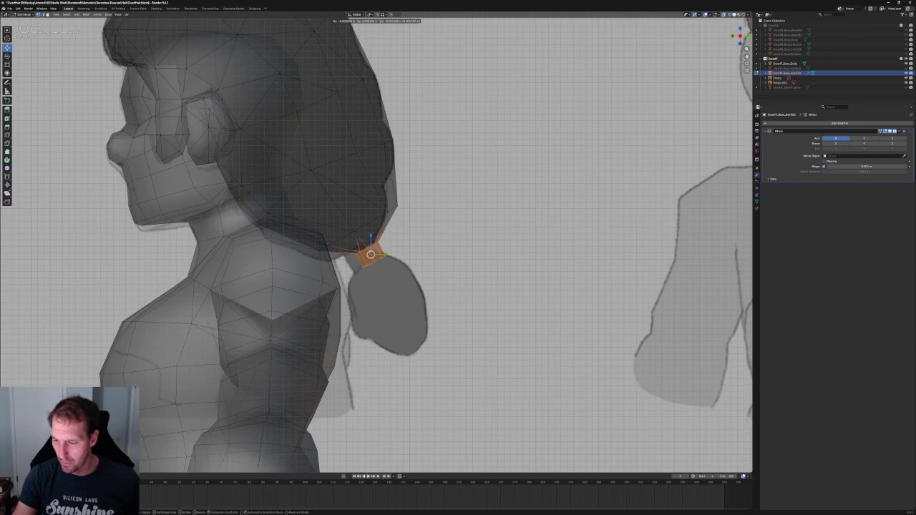
pyautogui.press('Return')
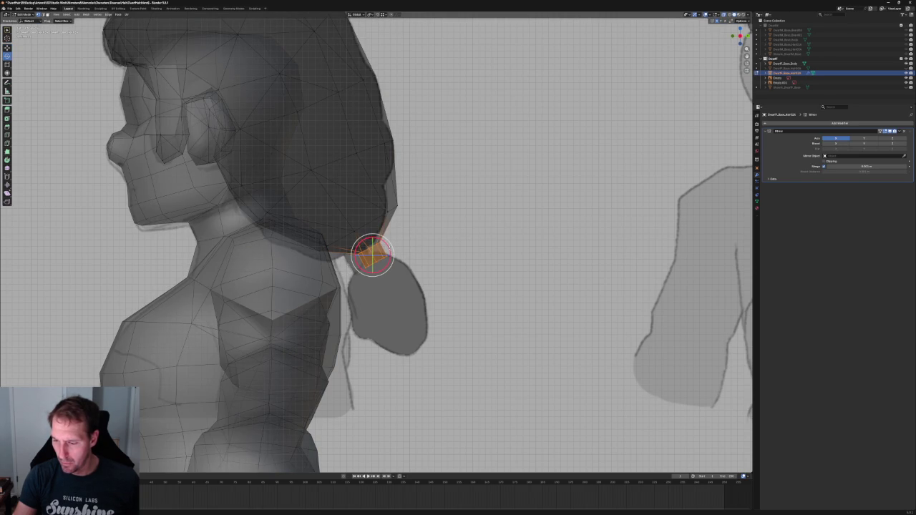
pyautogui.press('r')
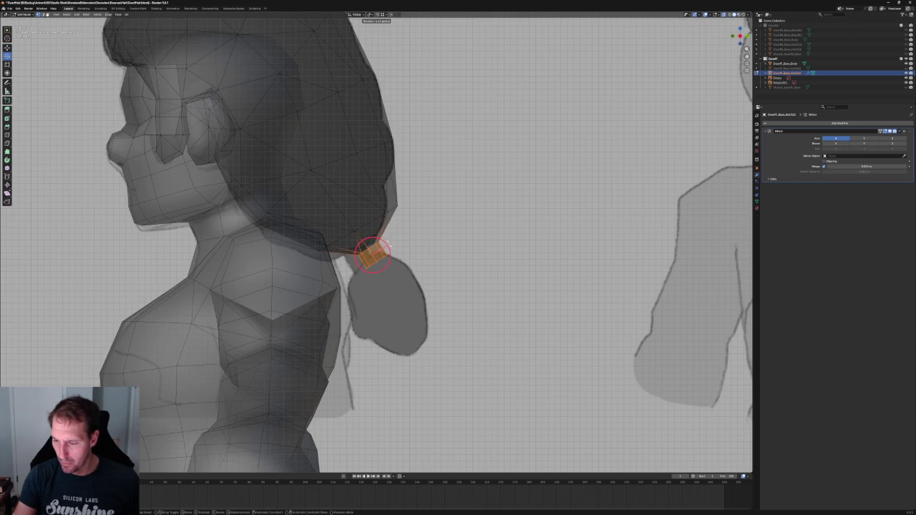
pyautogui.click(390, 245)
pyautogui.scroll(-4, 433, 223)
pyautogui.hotkey('alt', 'z')
pyautogui.scroll(-5, 433, 224)
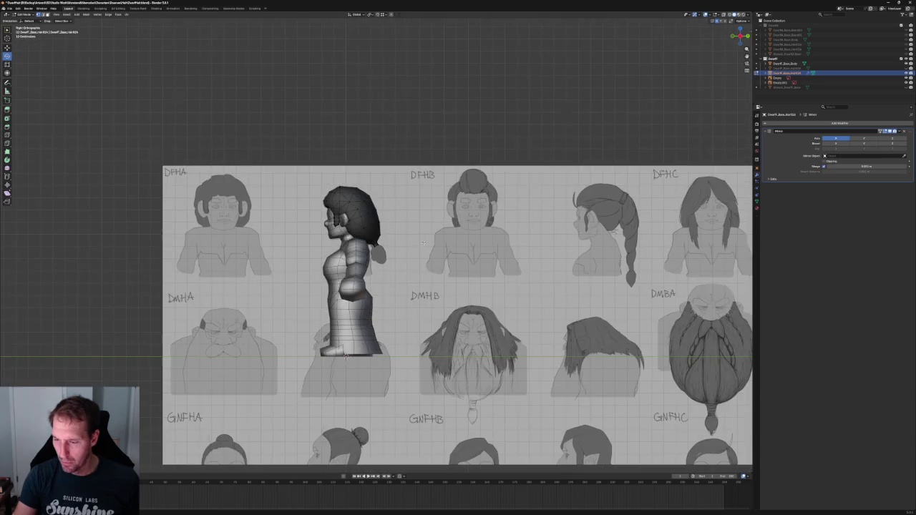
# From a side view, rotate the selected back-of-hair vertex
pyautogui.moveTo(433, 224); pyautogui.dragTo(425, 224, button='middle')
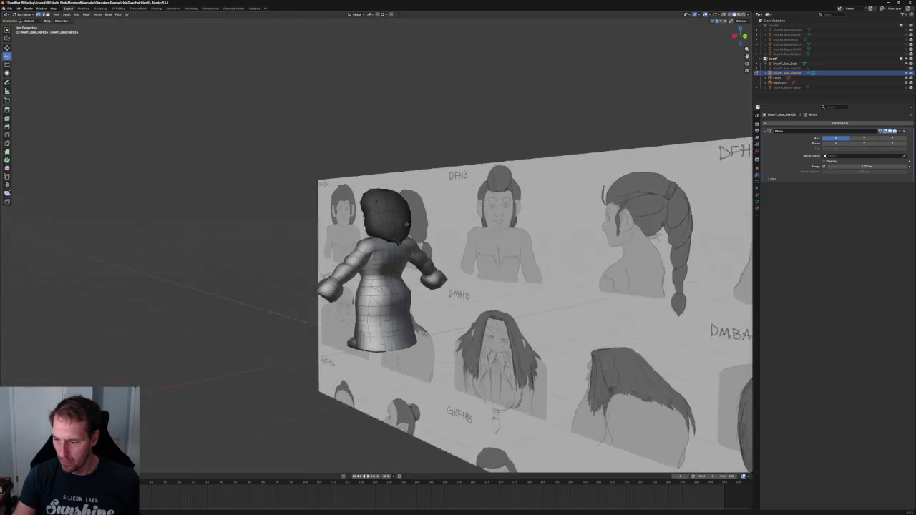
pyautogui.press('`')
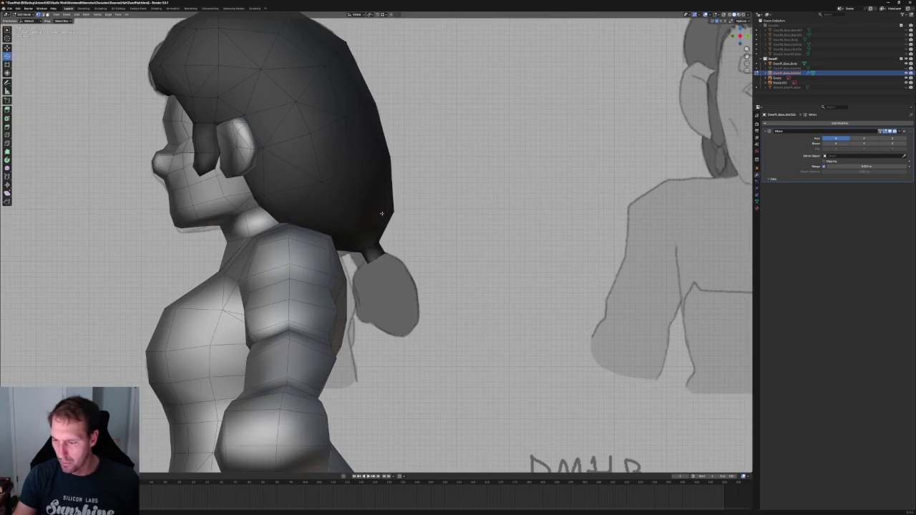
pyautogui.press('r')
pyautogui.click(395, 216)
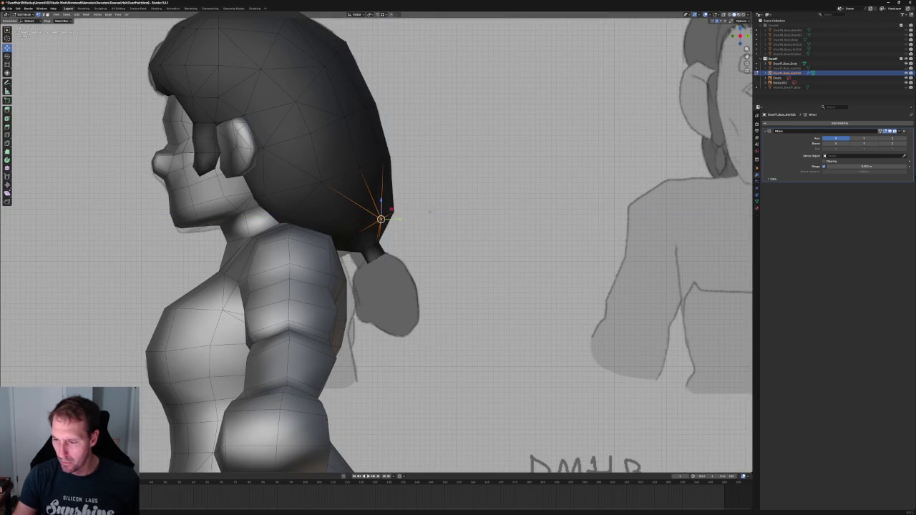
pyautogui.scroll(-5, 394, 217)
pyautogui.moveTo(394, 216)
pyautogui.mouseDown(button='middle')
pyautogui.moveTo(379, 184)
pyautogui.moveTo(408, 229)
pyautogui.moveTo(394, 245)
pyautogui.moveTo(330, 243)
pyautogui.moveTo(369, 238)
pyautogui.moveTo(343, 276)
pyautogui.mouseUp(button='middle')
# Box-select a vertex on the hair's back edge and adjust it vertically and along Y
pyautogui.scroll(3, 344, 275)
pyautogui.moveTo(304, 232)
pyautogui.mouseDown(button='middle')
pyautogui.moveTo(347, 235)
pyautogui.moveTo(289, 247)
pyautogui.moveTo(305, 269)
pyautogui.moveTo(280, 250)
pyautogui.moveTo(266, 255)
pyautogui.mouseUp(button='middle')
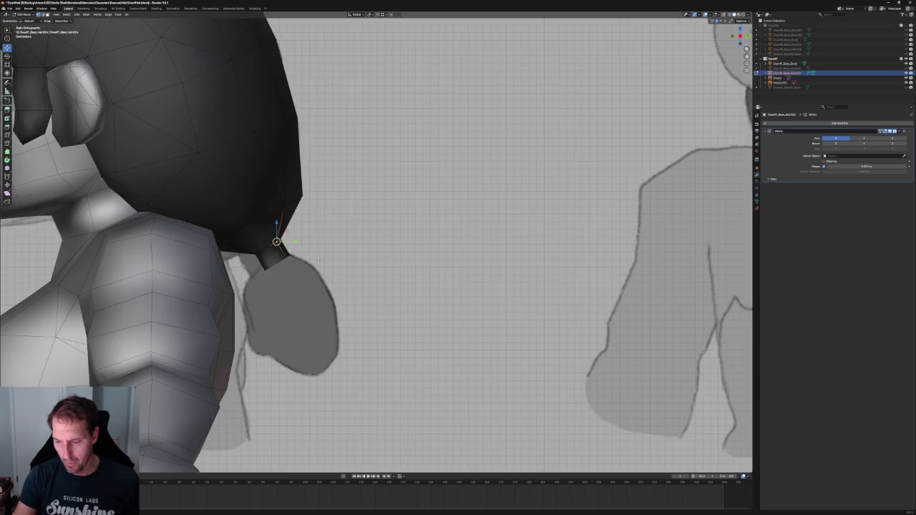
pyautogui.scroll(2, 266, 255)
pyautogui.scroll(2, 419, 203)
pyautogui.moveTo(356, 143); pyautogui.dragTo(296, 235)
pyautogui.moveTo(343, 200); pyautogui.dragTo(337, 187)
pyautogui.scroll(-3, 357, 208)
pyautogui.scroll(-2, 358, 214)
pyautogui.scroll(1, 374, 228)
pyautogui.scroll(2, 374, 227)
pyautogui.moveTo(372, 213); pyautogui.dragTo(374, 213)
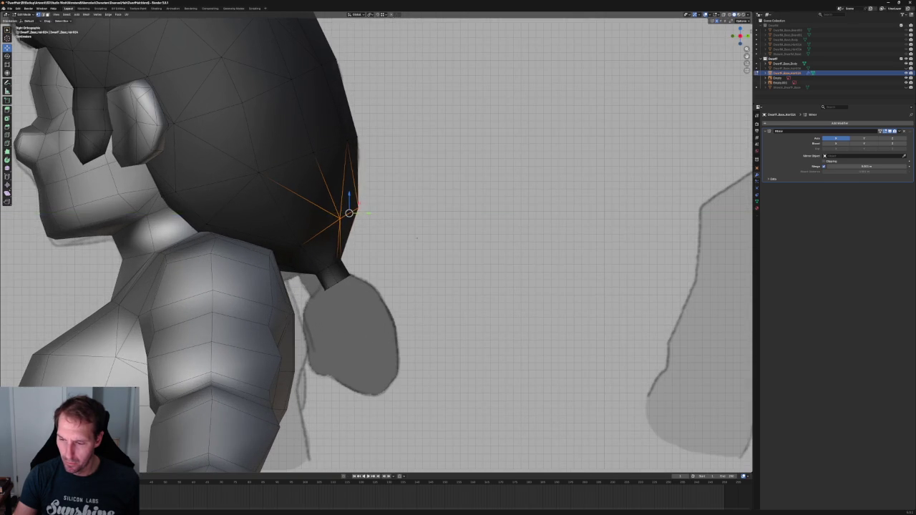
pyautogui.scroll(-4, 394, 215)
pyautogui.scroll(-3, 414, 216)
# Move that back-of-hair vertex sideways along the X axis to match the sketch
pyautogui.moveTo(414, 217)
pyautogui.mouseDown(button='middle')
pyautogui.moveTo(414, 190)
pyautogui.moveTo(357, 203)
pyautogui.mouseUp(button='middle')
pyautogui.scroll(3, 360, 208)
pyautogui.scroll(2, 358, 204)
pyautogui.press('g')
pyautogui.press('x')
pyautogui.click(341, 200)
pyautogui.scroll(-3, 341, 201)
pyautogui.moveTo(341, 200)
pyautogui.mouseDown(button='middle')
pyautogui.moveTo(439, 174)
pyautogui.moveTo(424, 199)
pyautogui.mouseUp(button='middle')
pyautogui.press('KP_3')
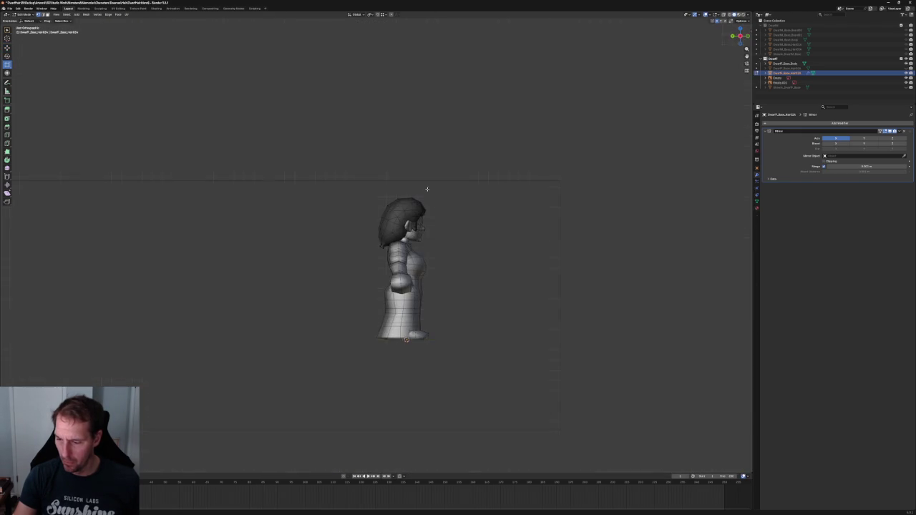
# Slide the selected hair vertex slightly outward along Y
pyautogui.scroll(5, 425, 199)
pyautogui.scroll(3, 425, 198)
pyautogui.scroll(3, 331, 194)
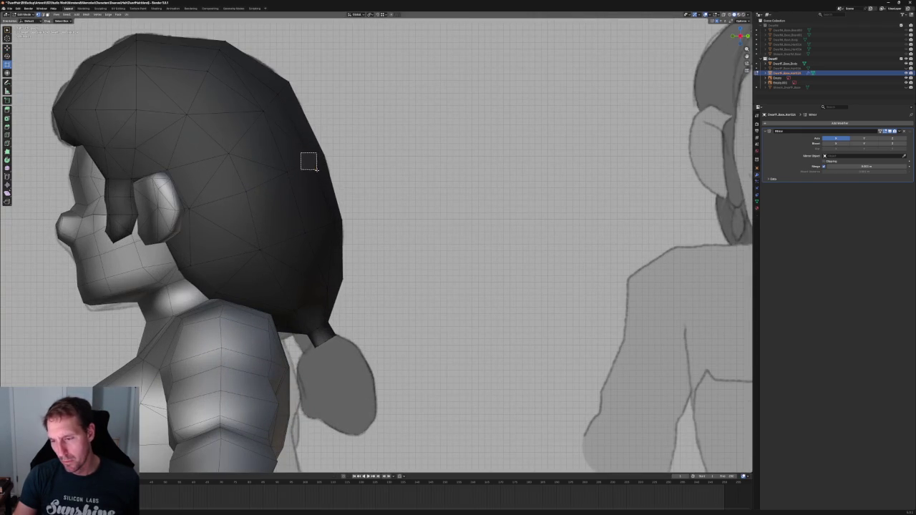
pyautogui.press('g')
pyautogui.press('y')
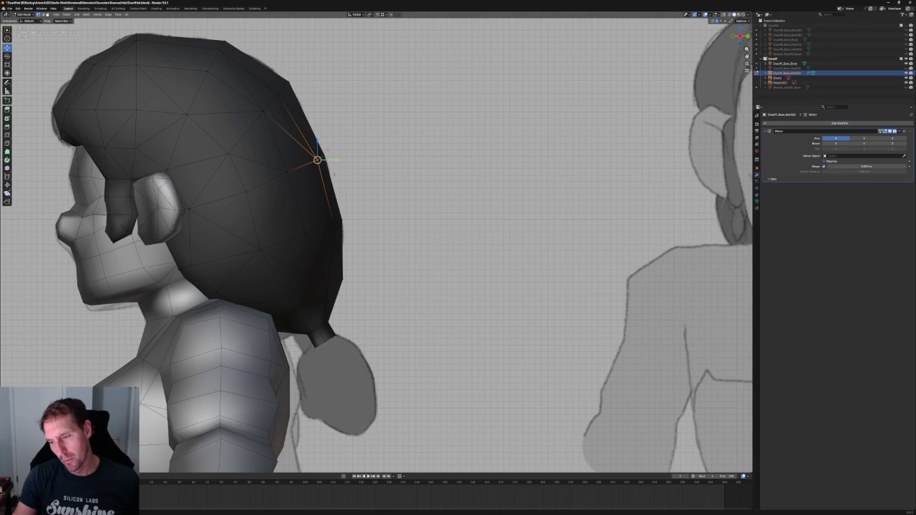
pyautogui.click(336, 207)
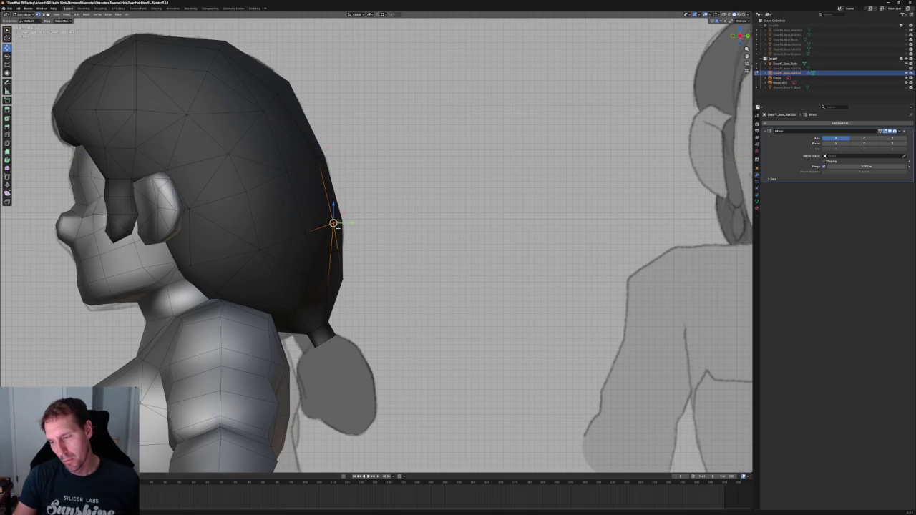
pyautogui.scroll(-5, 429, 227)
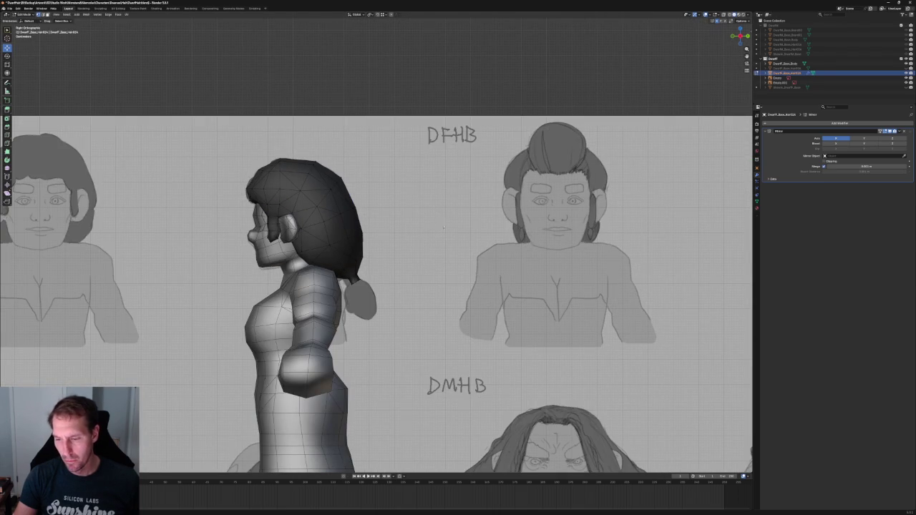
pyautogui.scroll(-2, 320, 71)
# Select a hidden vertex on the back of the hair in X-ray and move it
pyautogui.scroll(1, 337, 122)
pyautogui.scroll(4, 351, 165)
pyautogui.scroll(2, 353, 172)
pyautogui.hotkey('alt', 'z')
pyautogui.moveTo(333, 150); pyautogui.dragTo(246, 179)
pyautogui.hotkey('alt', 'z')
pyautogui.press('g')
pyautogui.press('Return')
pyautogui.scroll(-2, 398, 190)
pyautogui.press('KP_1')
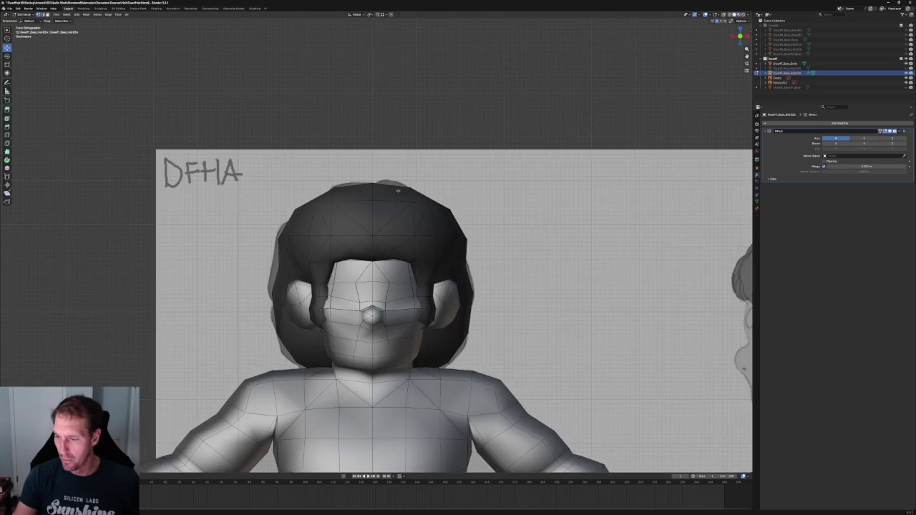
# In top view, move a side vertex of the hair outward along the X axis
pyautogui.scroll(-2, 423, 197)
pyautogui.moveTo(424, 197)
pyautogui.mouseDown(button='middle')
pyautogui.moveTo(411, 267)
pyautogui.moveTo(404, 263)
pyautogui.mouseUp(button='middle')
pyautogui.scroll(2, 399, 267)
pyautogui.click(408, 267)
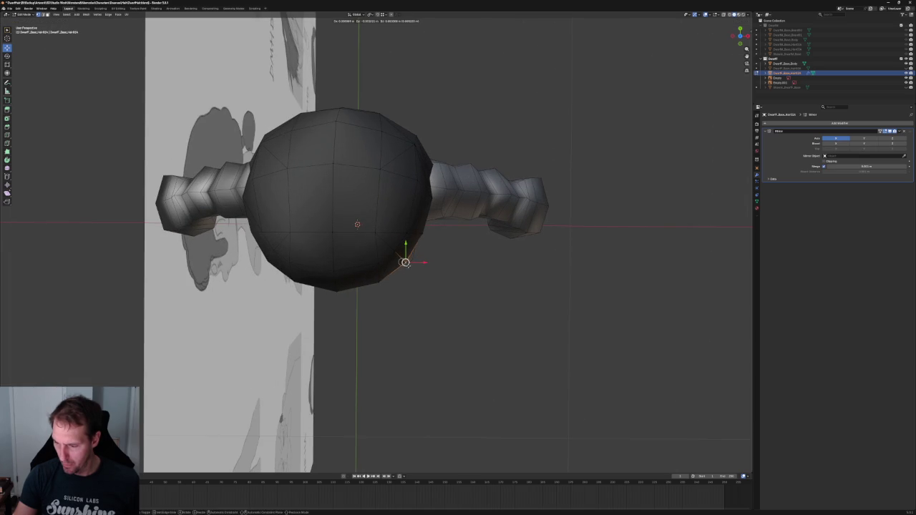
pyautogui.press('KP_7')
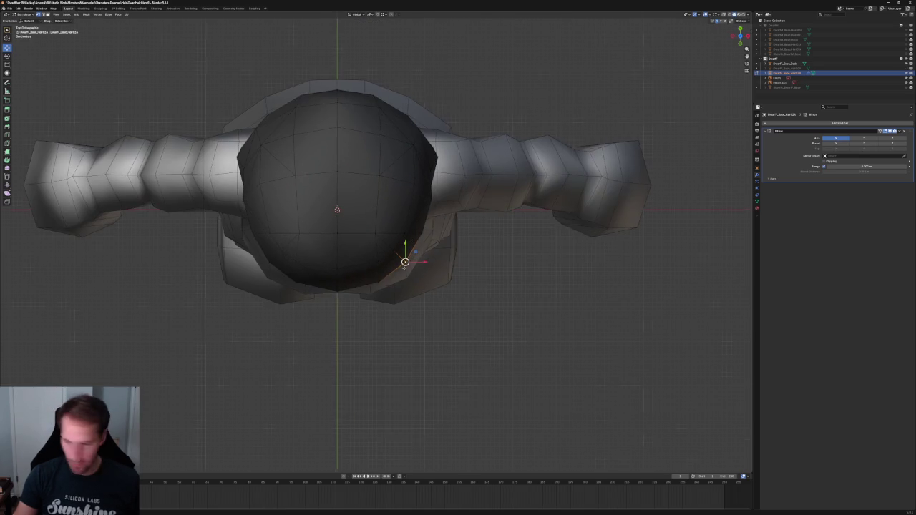
pyautogui.scroll(3, 425, 262)
pyautogui.scroll(-1, 547, 308)
pyautogui.scroll(-2, 546, 308)
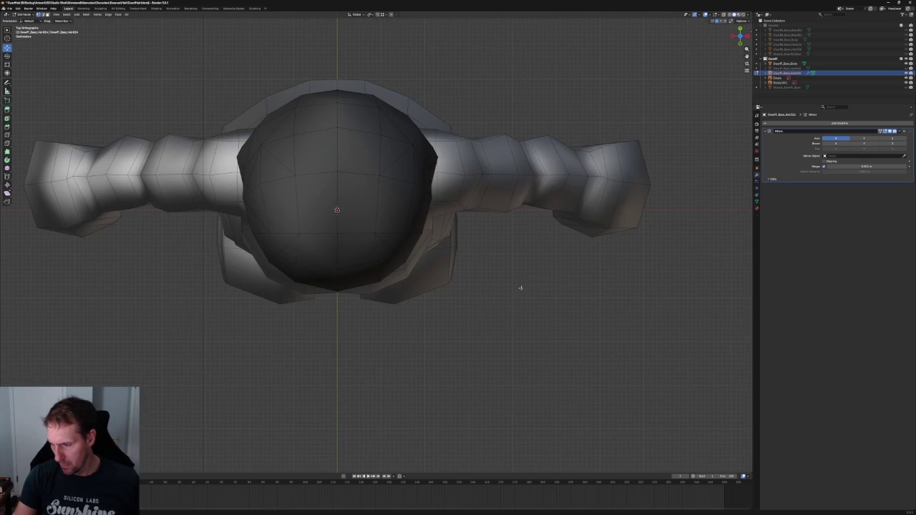
pyautogui.press('g')
pyautogui.press('x')
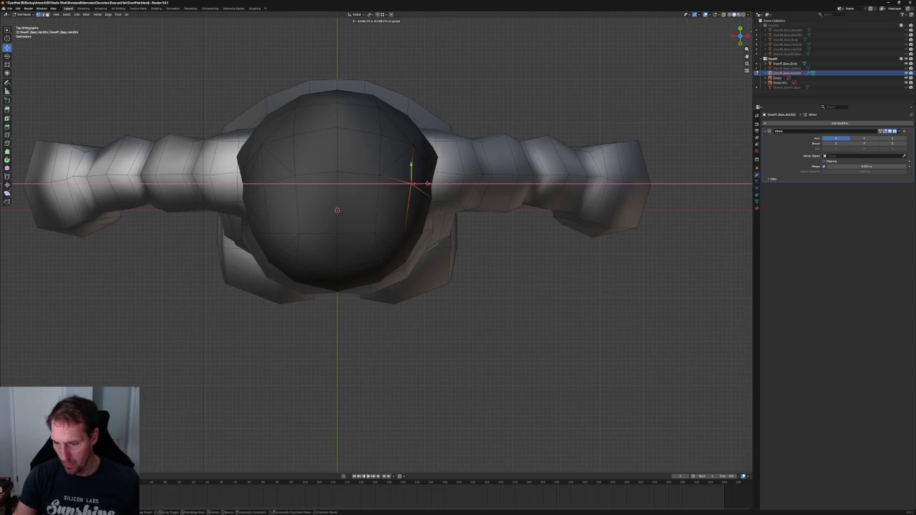
pyautogui.click(426, 184)
pyautogui.scroll(-3, 540, 262)
# Compare the hair outline with the front sketch in front view with X-ray on
pyautogui.moveTo(513, 271); pyautogui.dragTo(483, 219, button='middle')
pyautogui.scroll(4, 483, 219)
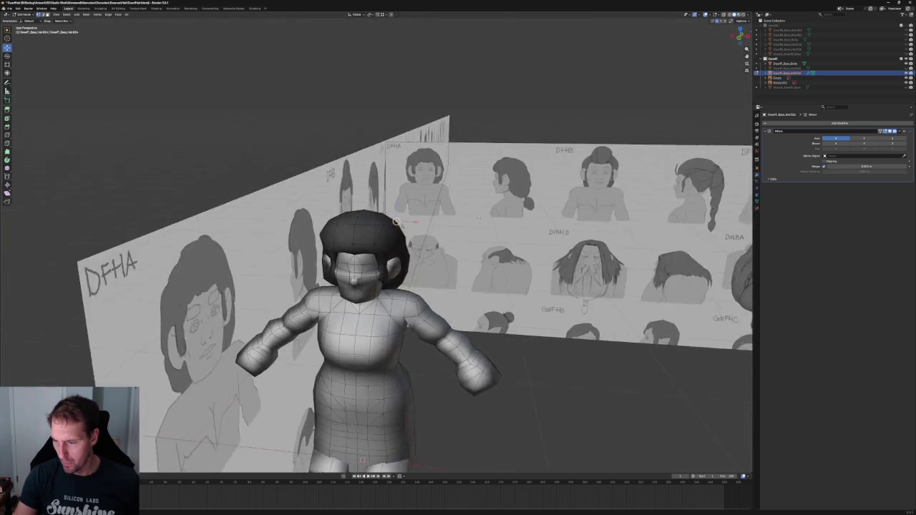
pyautogui.press('KP_1')
pyautogui.hotkey('alt', 'z')
pyautogui.scroll(4, 449, 206)
pyautogui.hotkey('alt', 'z')
pyautogui.hotkey('alt', 'z')
# Lower the top crown vertex along Z in X-ray so it meets the front sketch outline
pyautogui.press('g')
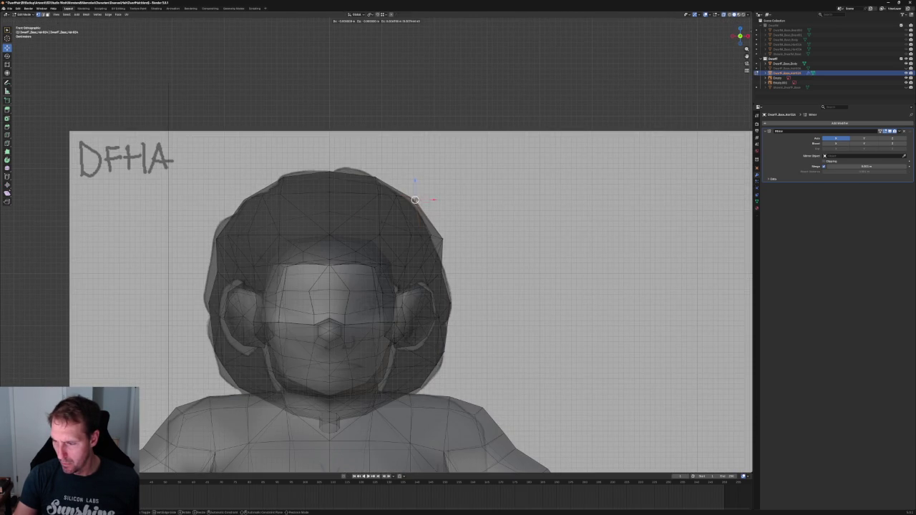
pyautogui.click(410, 196)
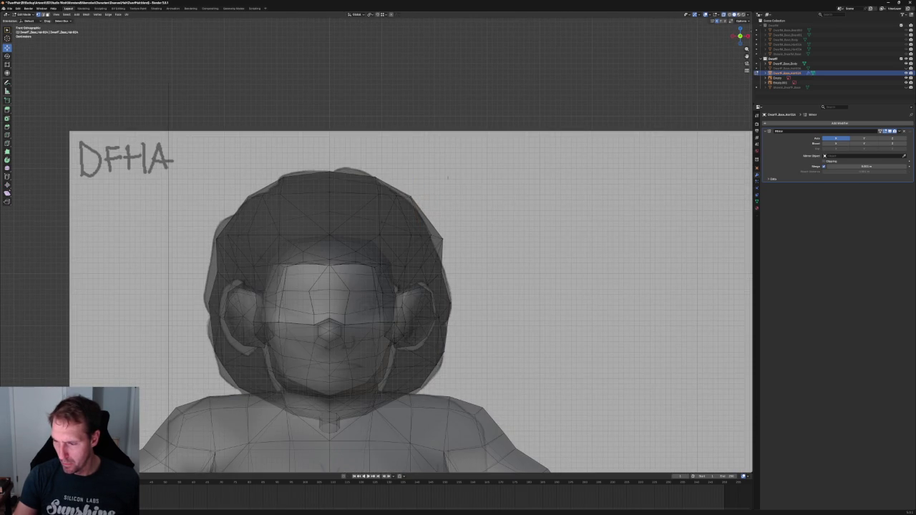
pyautogui.hotkey('alt', 'z')
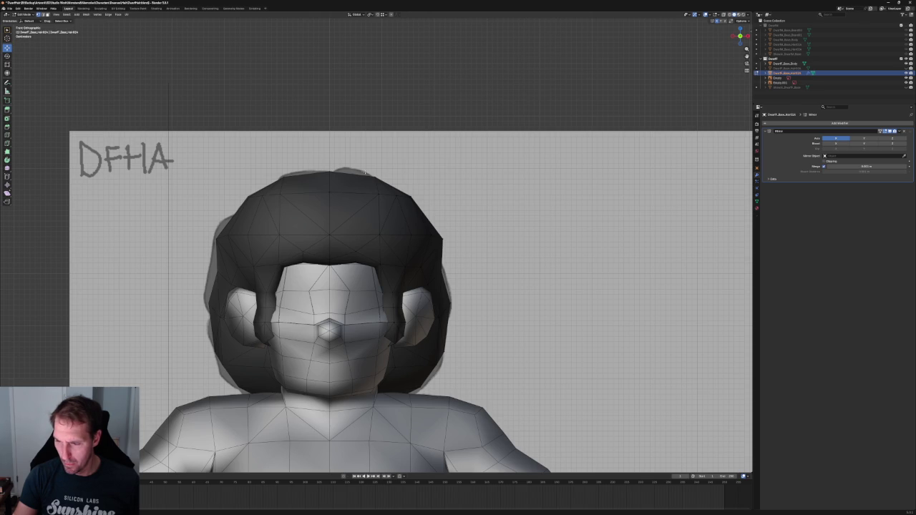
pyautogui.hotkey('alt', 'z')
pyautogui.hotkey('alt', 'z')
pyautogui.press('g')
pyautogui.press('z')
pyautogui.click(374, 176)
pyautogui.press('g')
pyautogui.press('z')
pyautogui.click(375, 180)
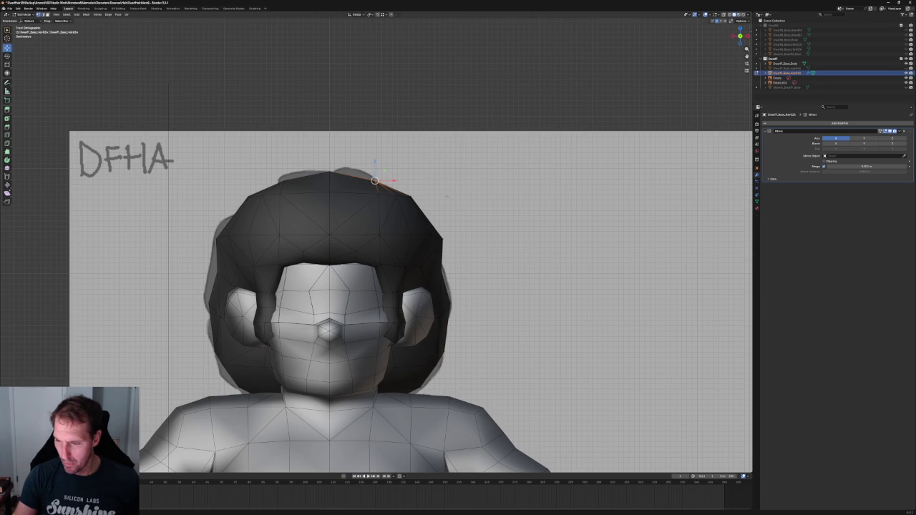
# Add the neighbouring crown vertices to the selection and orbit to an angled view
pyautogui.scroll(-4, 393, 206)
pyautogui.scroll(3, 394, 205)
pyautogui.keyDown('shift'); pyautogui.click(358, 192); pyautogui.keyUp('shift')
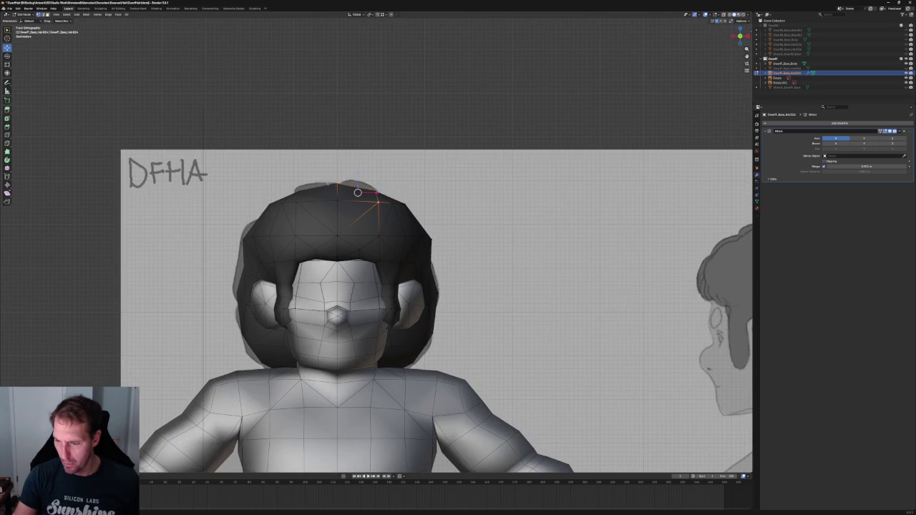
pyautogui.rightClick(322, 202)
pyautogui.click(338, 207)
pyautogui.scroll(-1, 440, 188)
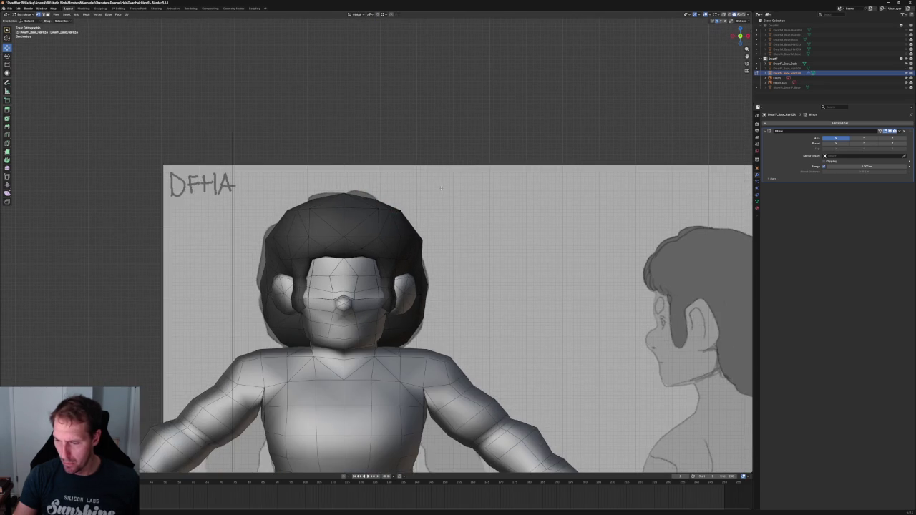
pyautogui.moveTo(400, 213)
pyautogui.mouseDown(button='middle')
pyautogui.moveTo(326, 228)
pyautogui.moveTo(355, 223)
pyautogui.moveTo(397, 264)
pyautogui.mouseUp(button='middle')
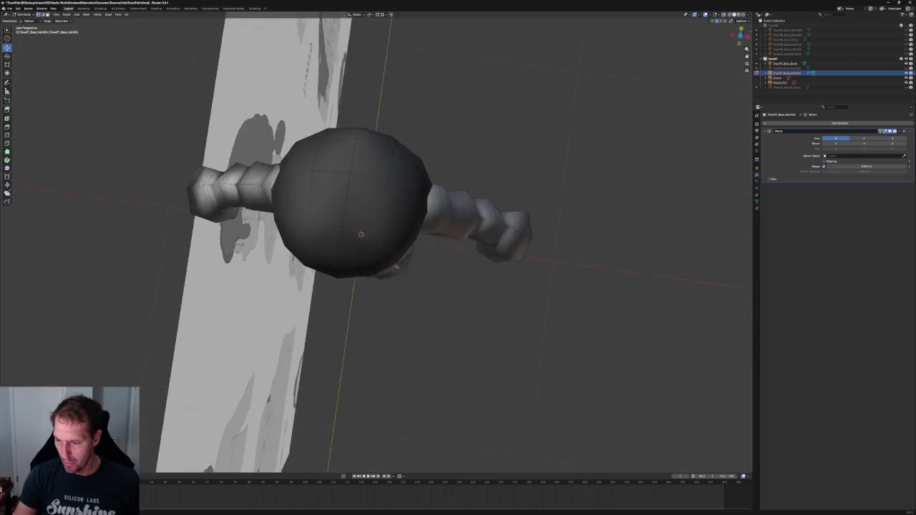
# In Top view, shift one hair vertex slightly outward along X
pyautogui.press('KP_7')
pyautogui.click(381, 240)
pyautogui.hotkey('shift', 'space')
pyautogui.press('g')
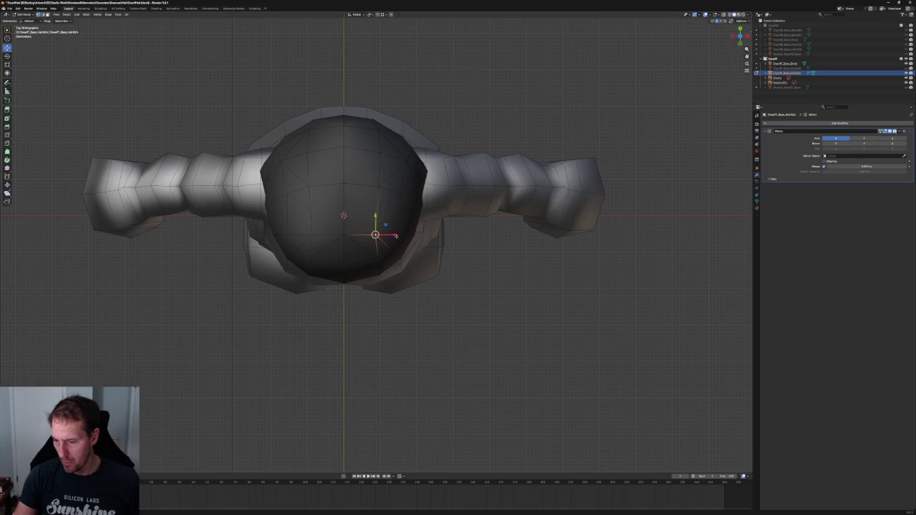
pyautogui.moveTo(396, 236); pyautogui.dragTo(402, 235)
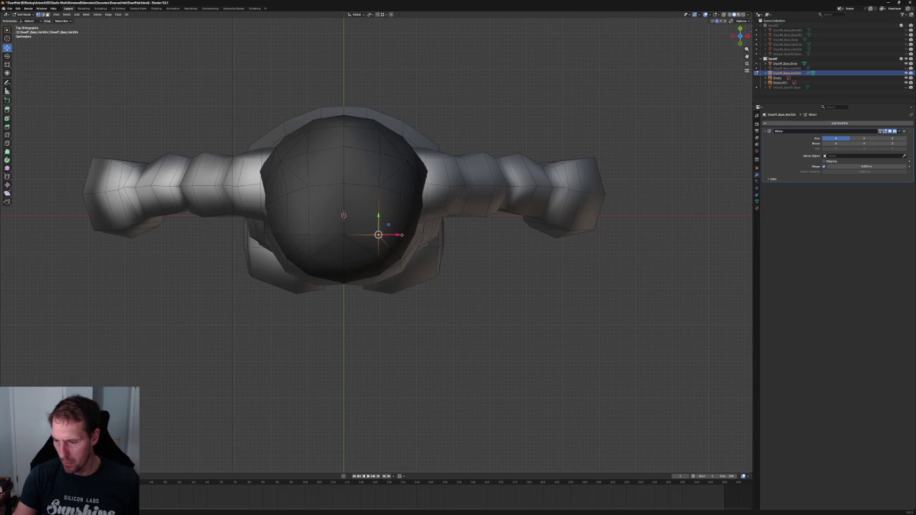
# Nudge further hair-edge vertices along X, ending at the topmost outline vertex
pyautogui.click(398, 194)
pyautogui.click(380, 185)
pyautogui.moveTo(388, 188); pyautogui.dragTo(390, 188)
pyautogui.click(378, 152)
pyautogui.moveTo(395, 152)
pyautogui.mouseDown()
pyautogui.moveTo(397, 116)
pyautogui.moveTo(393, 127)
pyautogui.mouseUp()
pyautogui.click(377, 127)
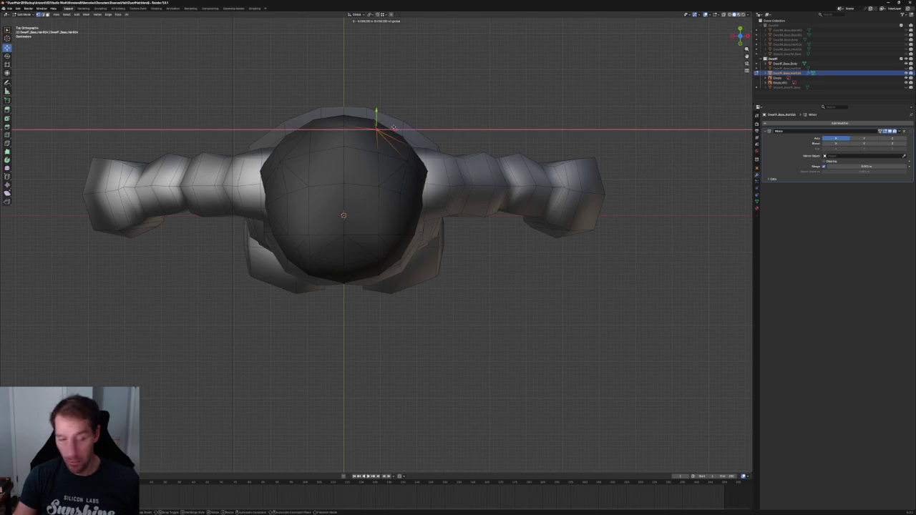
pyautogui.click(434, 117)
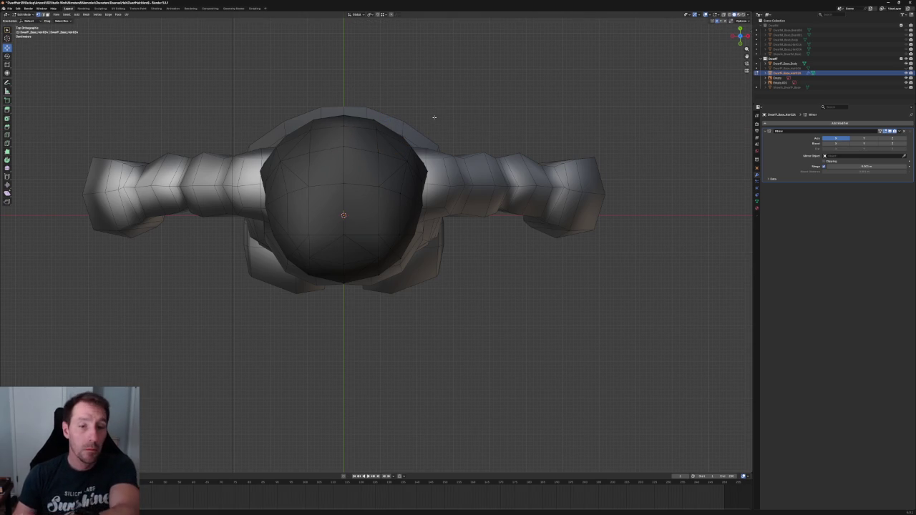
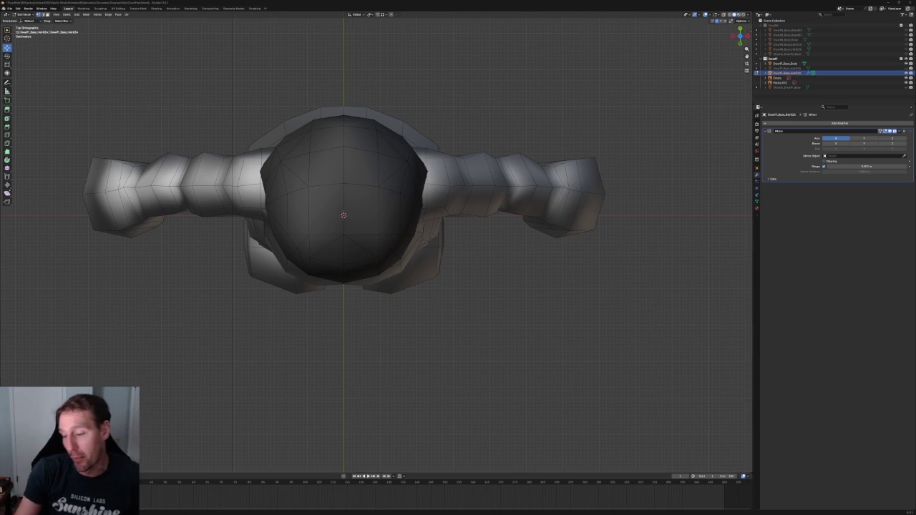
# Try out vertex selections on the hair mesh and orbit around the character
pyautogui.click(342, 180)
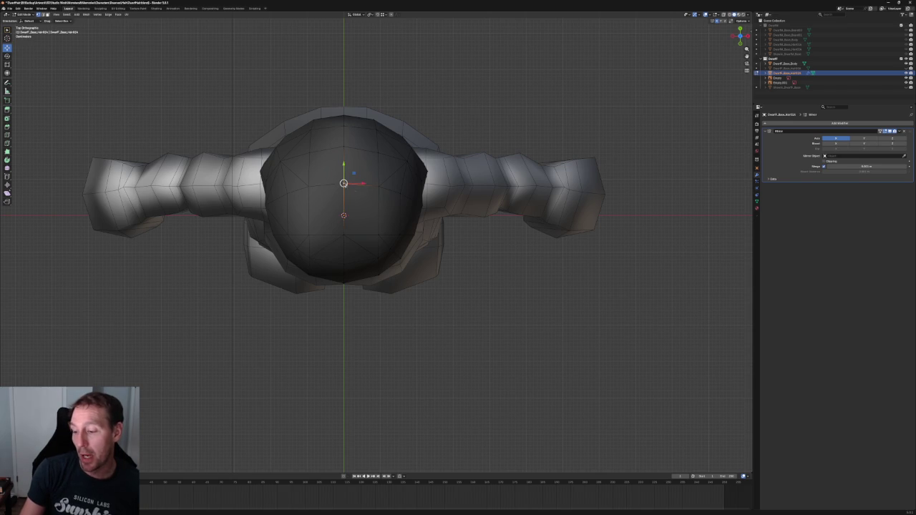
pyautogui.keyDown('shift'); pyautogui.click(378, 235); pyautogui.keyUp('shift')
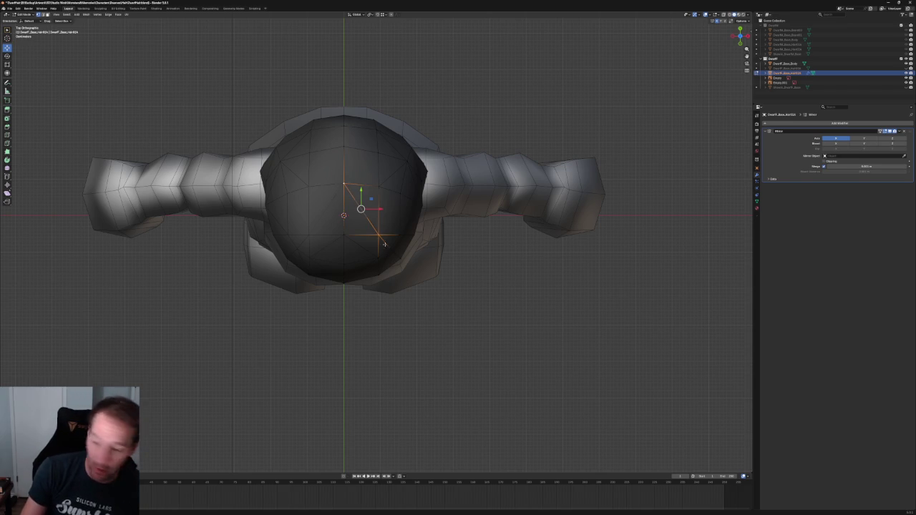
pyautogui.click(483, 311)
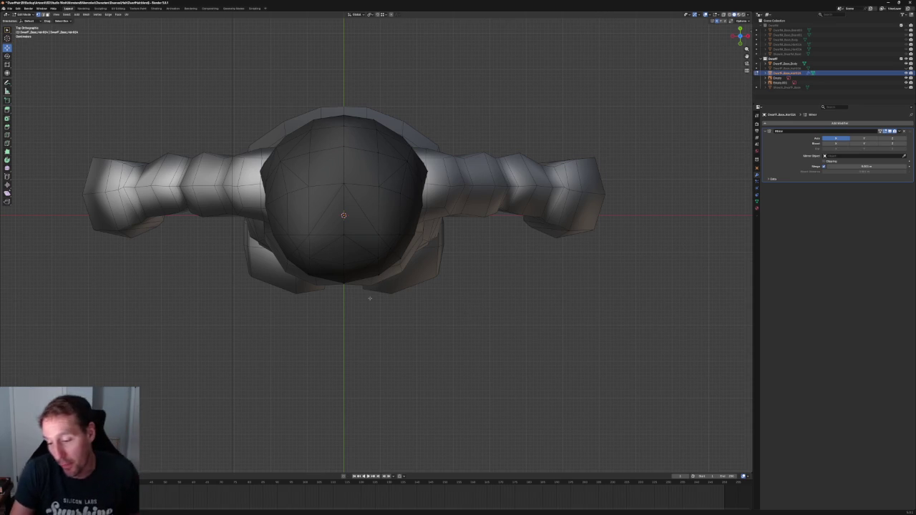
pyautogui.click(414, 160)
pyautogui.scroll(3, 415, 160)
pyautogui.hotkey('alt', 'a')
pyautogui.scroll(-4, 390, 152)
pyautogui.scroll(-1, 408, 165)
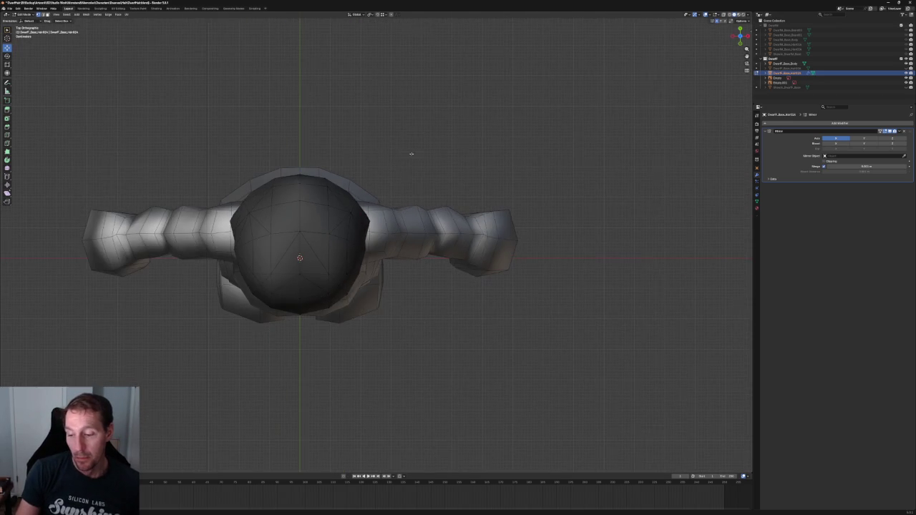
pyautogui.moveTo(399, 188)
pyautogui.mouseDown(button='middle')
pyautogui.moveTo(366, 201)
pyautogui.moveTo(364, 179)
pyautogui.moveTo(445, 251)
pyautogui.moveTo(300, 168)
pyautogui.moveTo(374, 170)
pyautogui.moveTo(381, 196)
pyautogui.moveTo(353, 211)
pyautogui.moveTo(249, 217)
pyautogui.mouseUp(button='middle')
# Turn on X-ray to see through the mesh and frame the back of the head
pyautogui.click(364, 179)
pyautogui.press('g')
pyautogui.press('x')
pyautogui.press('Escape')
pyautogui.scroll(3, 380, 196)
pyautogui.scroll(4, 353, 211)
pyautogui.hotkey('alt', 'z')
pyautogui.press('g')
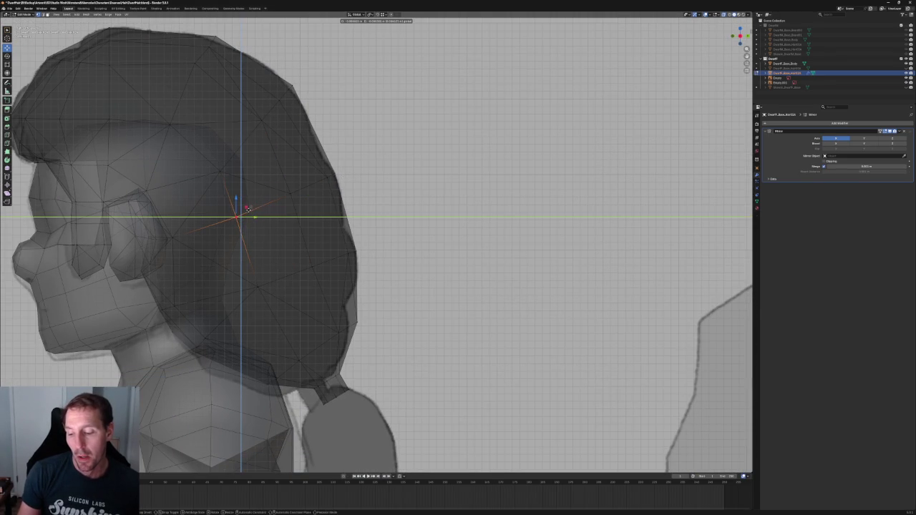
pyautogui.press('Escape')
pyautogui.click(386, 200)
pyautogui.moveTo(385, 200)
pyautogui.mouseDown(button='middle')
pyautogui.moveTo(399, 178)
pyautogui.moveTo(283, 249)
pyautogui.mouseUp(button='middle')
pyautogui.scroll(3, 282, 249)
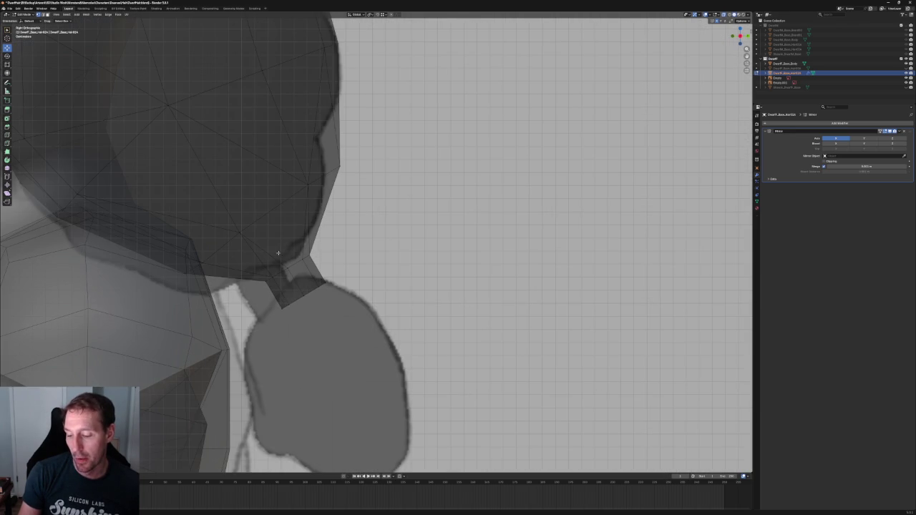
# Move the hair's lower back-edge vertices onto the side-view reference outline
pyautogui.click(195, 262)
pyautogui.press('g')
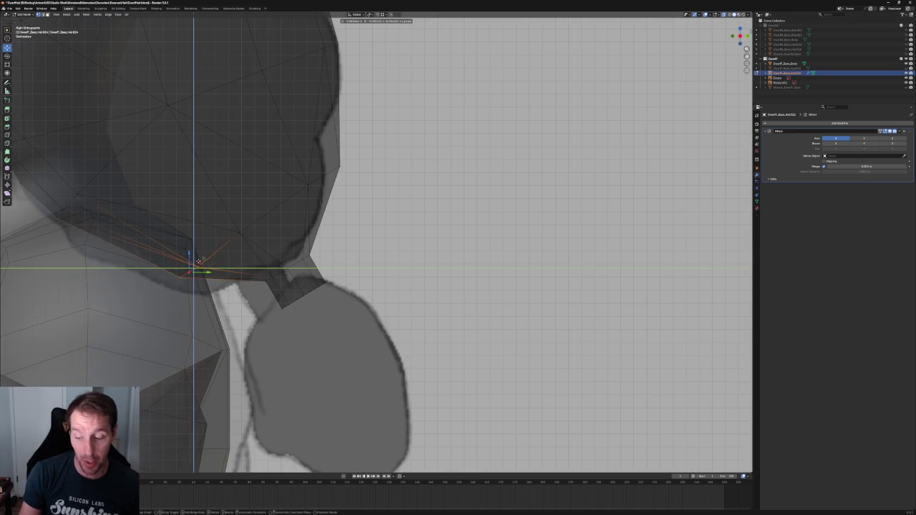
pyautogui.click(196, 261)
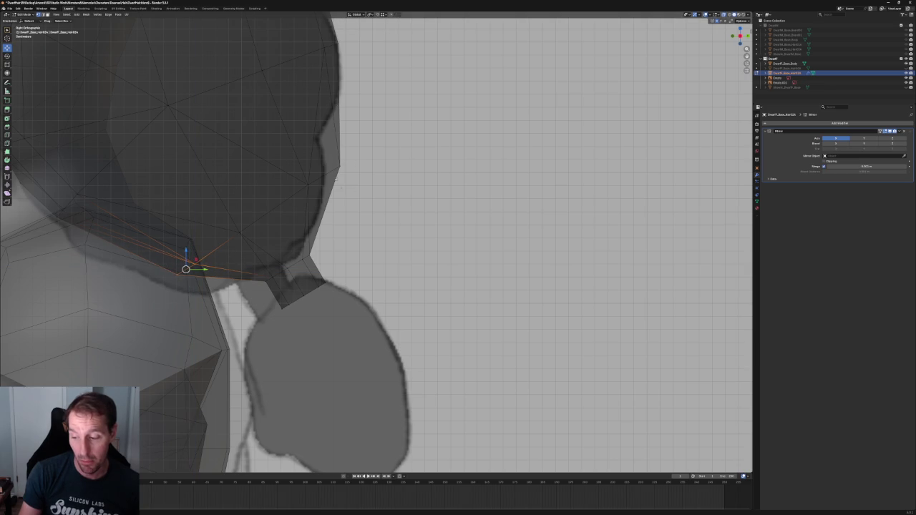
pyautogui.click(320, 175)
pyautogui.press('g')
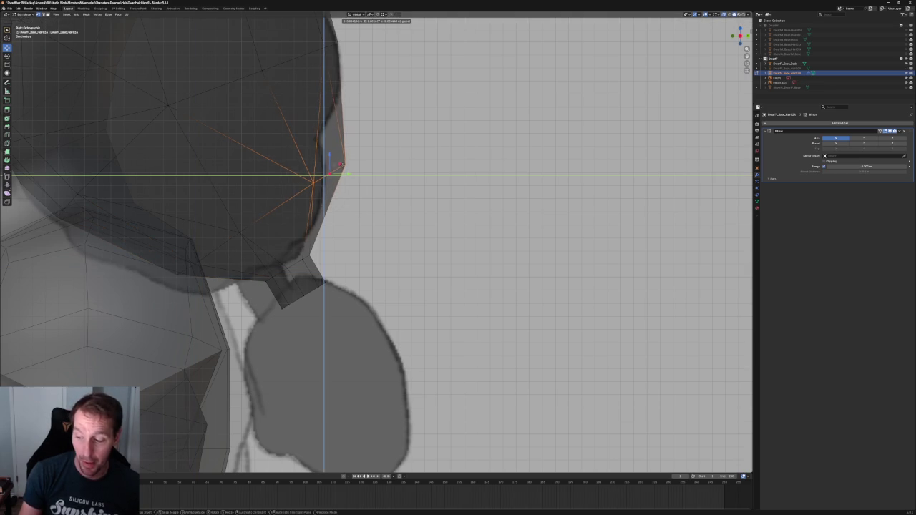
pyautogui.click(343, 165)
pyautogui.press('g')
pyautogui.press('y')
pyautogui.click(355, 156)
pyautogui.moveTo(355, 156)
pyautogui.mouseDown(button='middle')
pyautogui.moveTo(392, 192)
pyautogui.moveTo(379, 178)
pyautogui.moveTo(336, 214)
pyautogui.mouseUp(button='middle')
pyautogui.scroll(3, 378, 179)
pyautogui.click(316, 253)
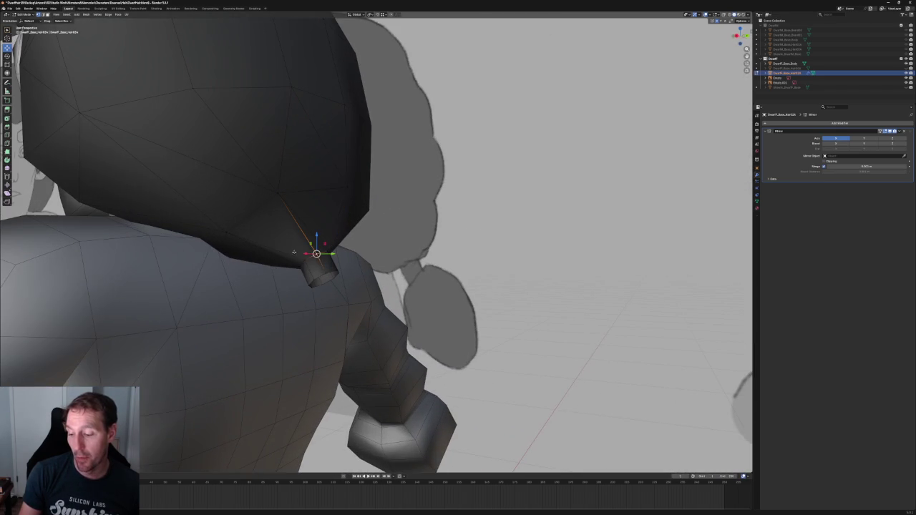
# Connect the two selected back-of-hair vertices with a new edge via Connect Vertex Path
pyautogui.keyDown('shift'); pyautogui.click(231, 234); pyautogui.keyUp('shift')
pyautogui.rightClick(232, 236)
pyautogui.click(221, 235)
pyautogui.moveTo(221, 236); pyautogui.dragTo(364, 211, button='middle')
pyautogui.press('ctrl+KP_1')
pyautogui.press('ctrl+KP_1')
pyautogui.press('`')
pyautogui.press('KP_Decimal')
# In Back view, shift a lower back hair vertex left along X
pyautogui.click(276, 202)
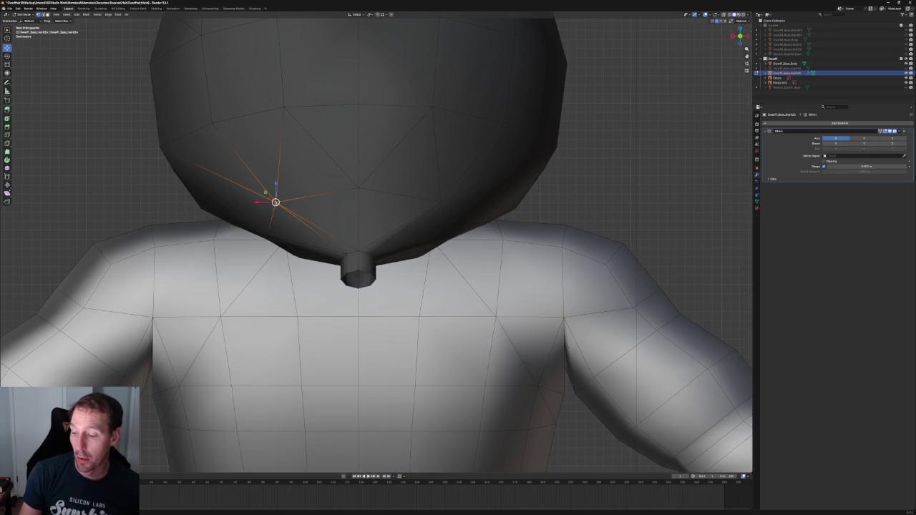
pyautogui.press('g')
pyautogui.press('x')
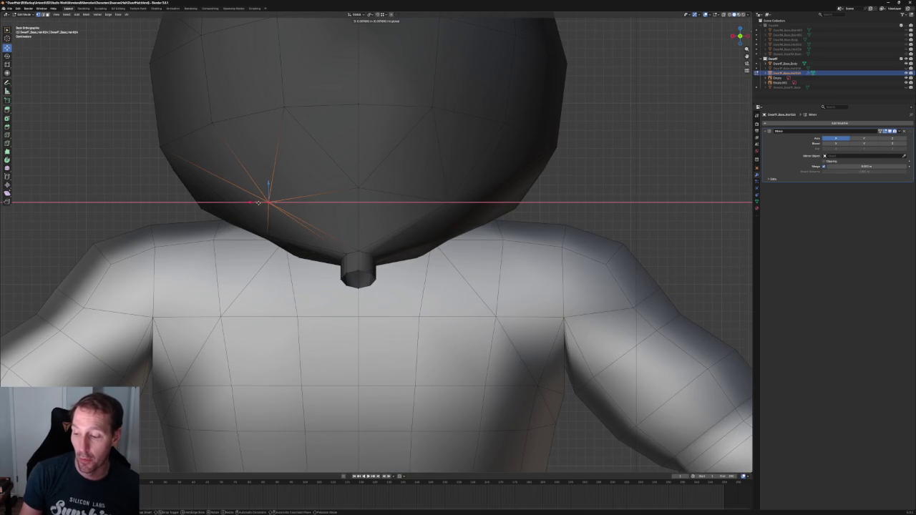
pyautogui.click(346, 170)
pyautogui.hotkey('alt', 'a')
pyautogui.scroll(-3, 345, 170)
pyautogui.scroll(-2, 329, 186)
pyautogui.scroll(2, 354, 219)
pyautogui.press('`')
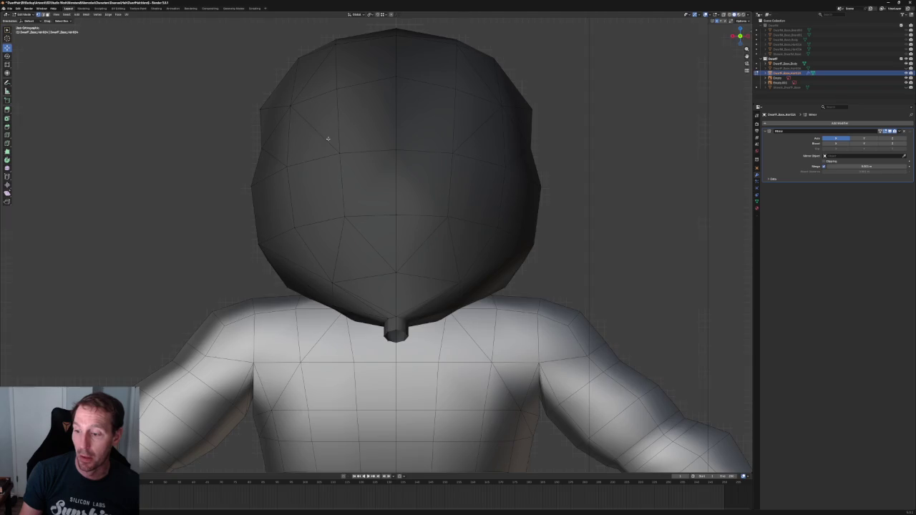
pyautogui.click(353, 137)
pyautogui.scroll(4, 374, 215)
pyautogui.click(287, 160)
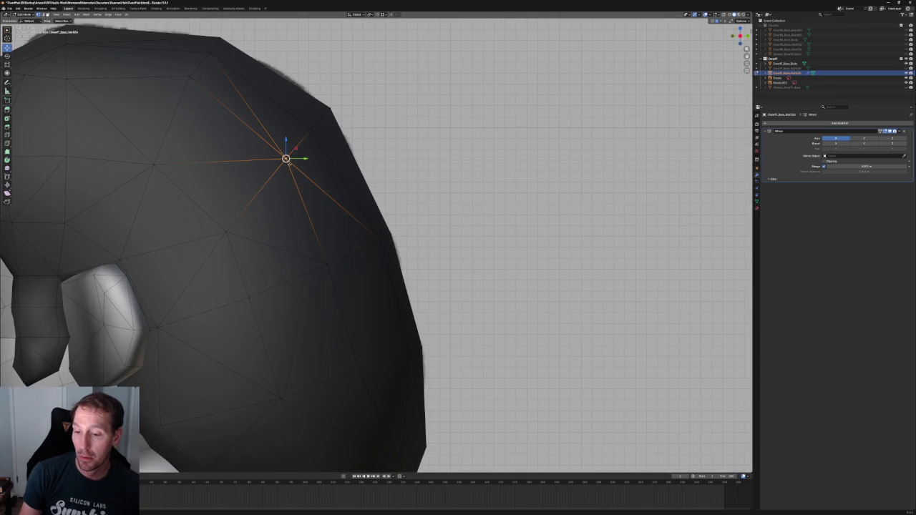
# Lower the crown and front-top hair vertices along Z in side view
pyautogui.click(198, 97)
pyautogui.press('g')
pyautogui.press('z')
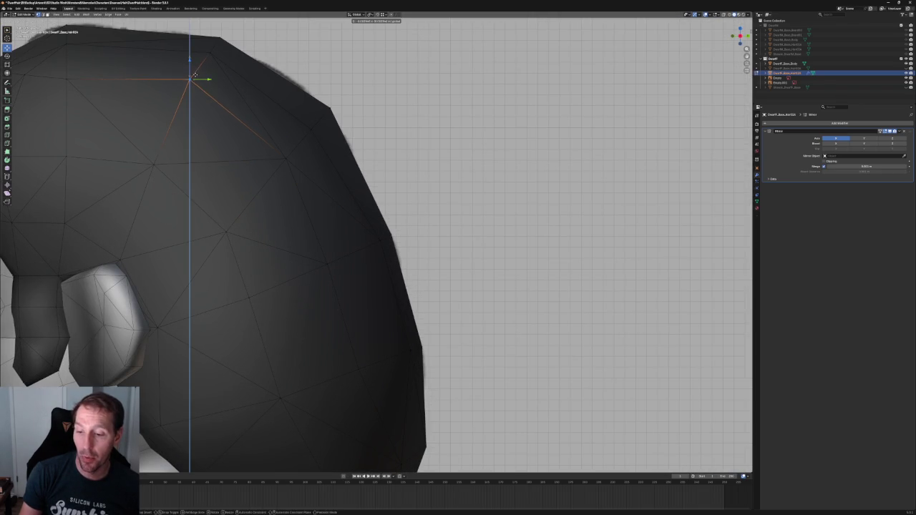
pyautogui.press('Return')
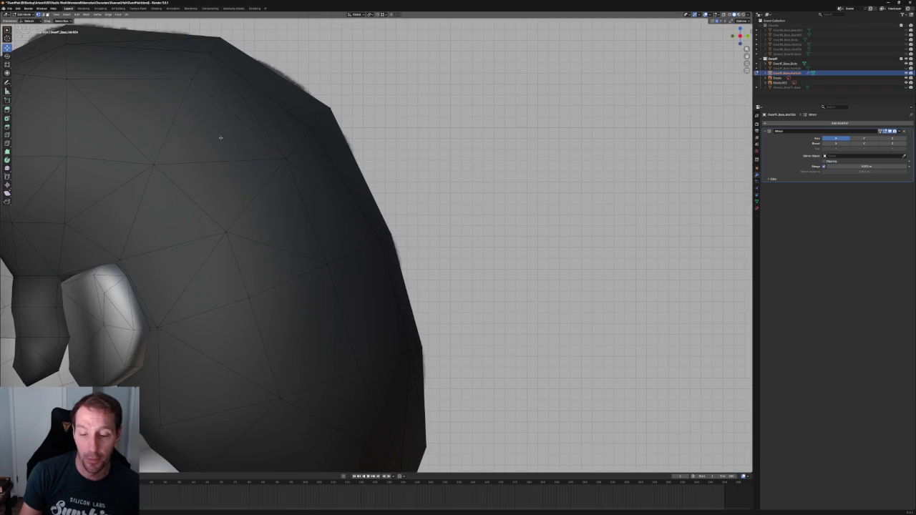
pyautogui.scroll(-3, 224, 111)
pyautogui.scroll(2, 223, 111)
pyautogui.click(198, 115)
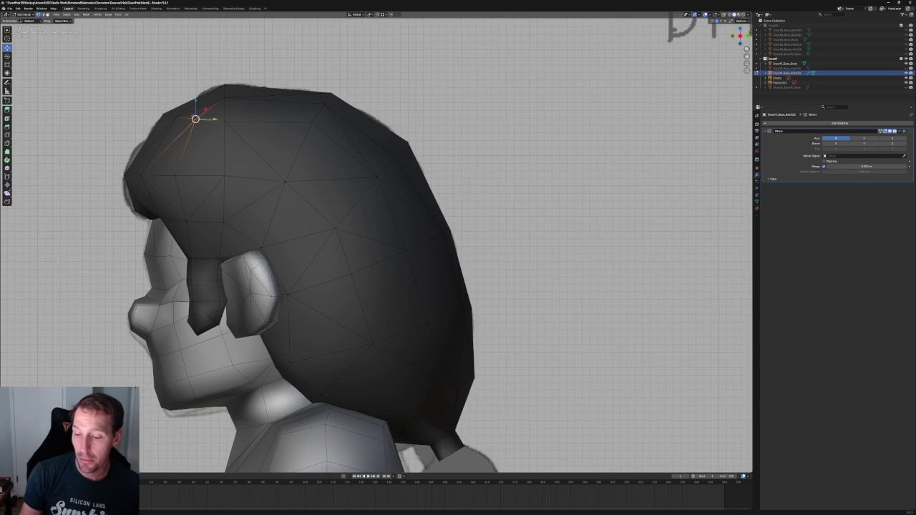
pyautogui.press('g')
pyautogui.press('z')
pyautogui.press('Return')
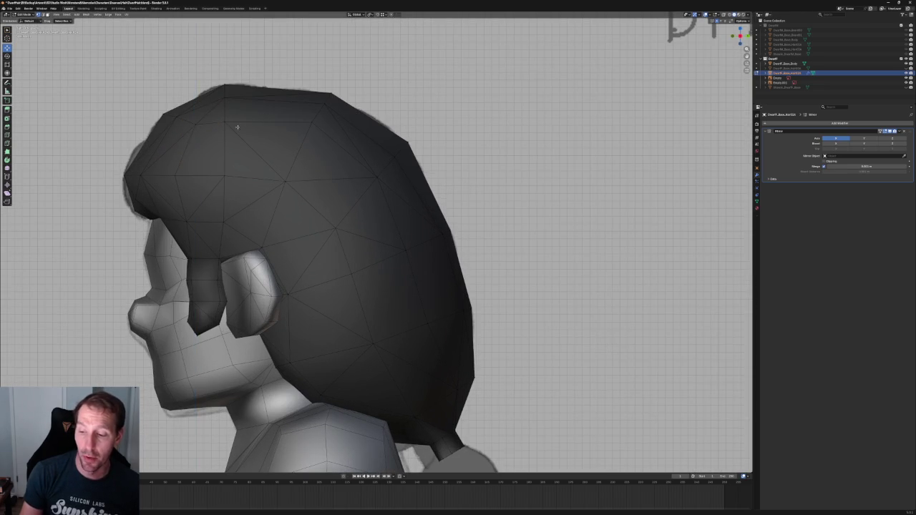
# Toggle X-ray, return to side profile, and trial-move a top edge along Y
pyautogui.moveTo(236, 122); pyautogui.dragTo(279, 173, button='middle')
pyautogui.hotkey('alt', 'z')
pyautogui.hotkey('alt', 'z')
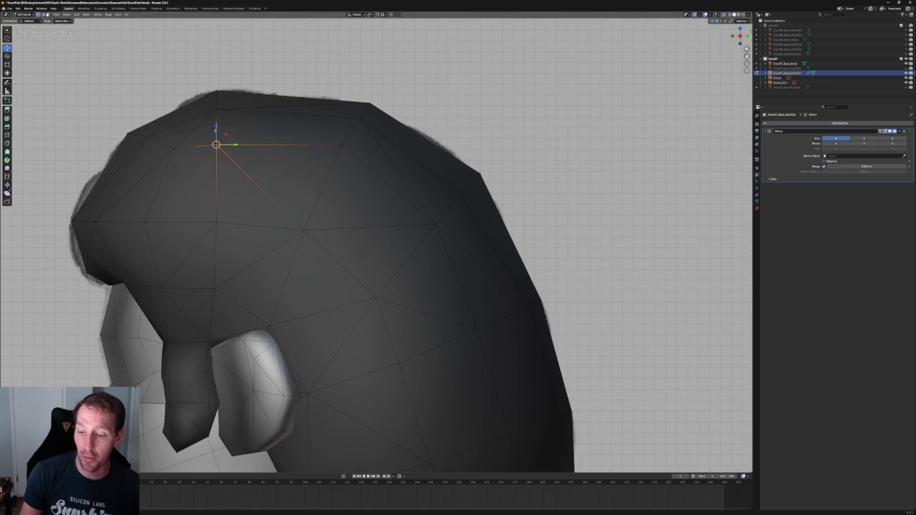
pyautogui.press('KP_3')
pyautogui.scroll(4, 355, 191)
pyautogui.click(358, 176)
pyautogui.press('g')
pyautogui.press('y')
pyautogui.press('Escape')
pyautogui.keyDown('shift'); pyautogui.click(356, 174); pyautogui.keyUp('shift')
# Box-select the vertices along the hair's upper edge and lower them along Z
pyautogui.click(222, 169)
pyautogui.moveTo(246, 199); pyautogui.dragTo(215, 162)
pyautogui.press('g')
pyautogui.press('z')
pyautogui.click(246, 178)
pyautogui.press('g')
pyautogui.press('Return')
pyautogui.hotkey('alt', 'a')
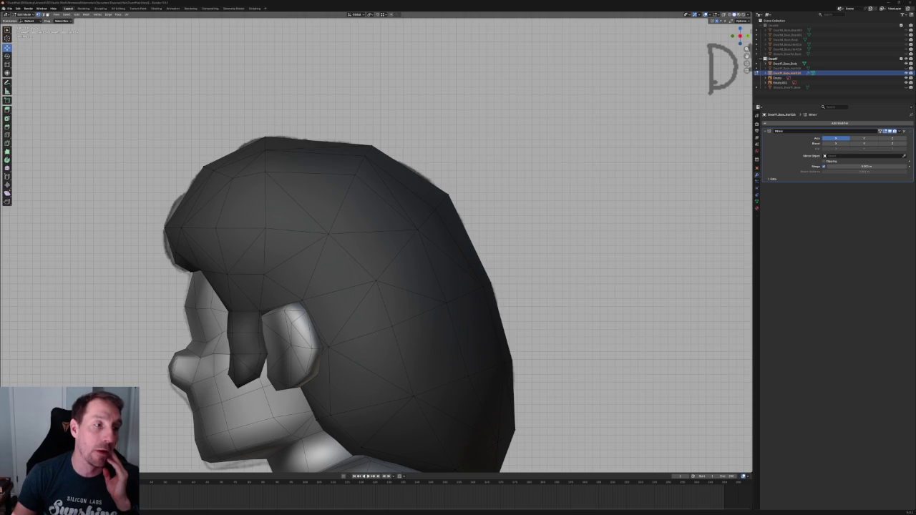
pyautogui.press('Tab')
pyautogui.press('Tab')
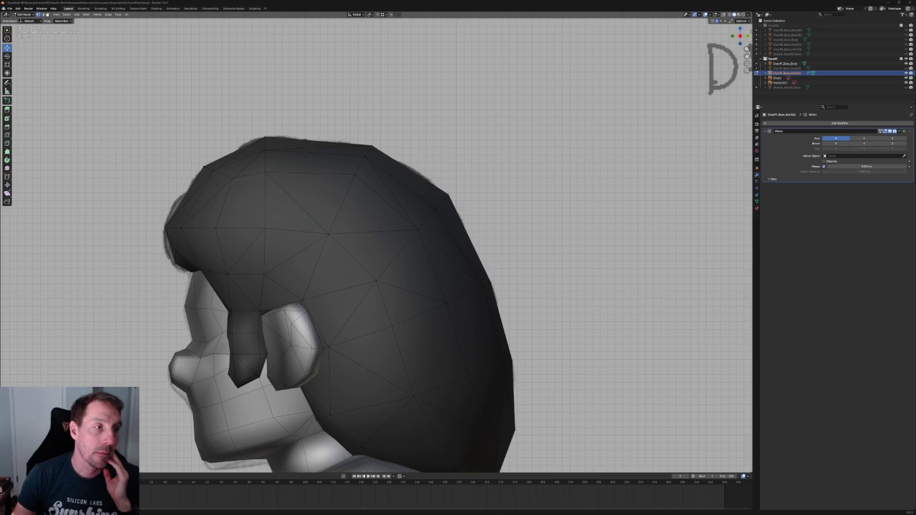
pyautogui.press('Tab')
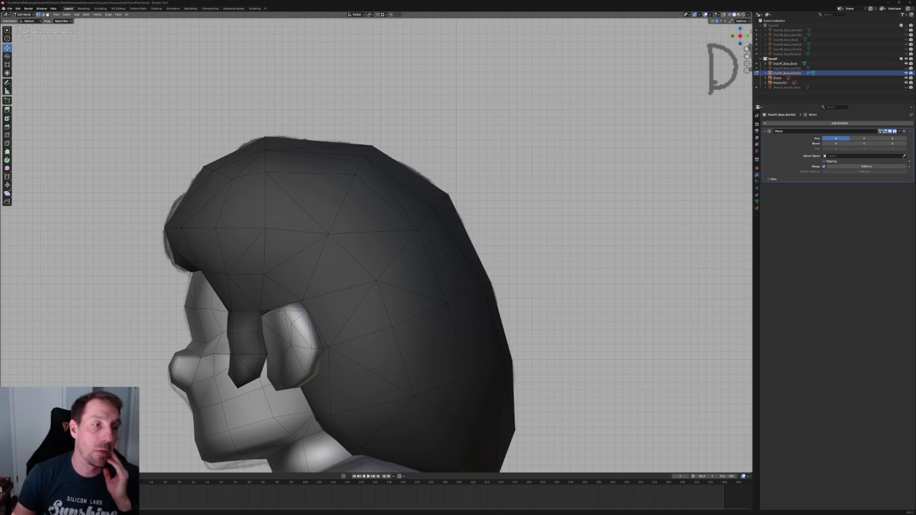
pyautogui.press('Tab')
pyautogui.press('Tab')
pyautogui.press('Tab')
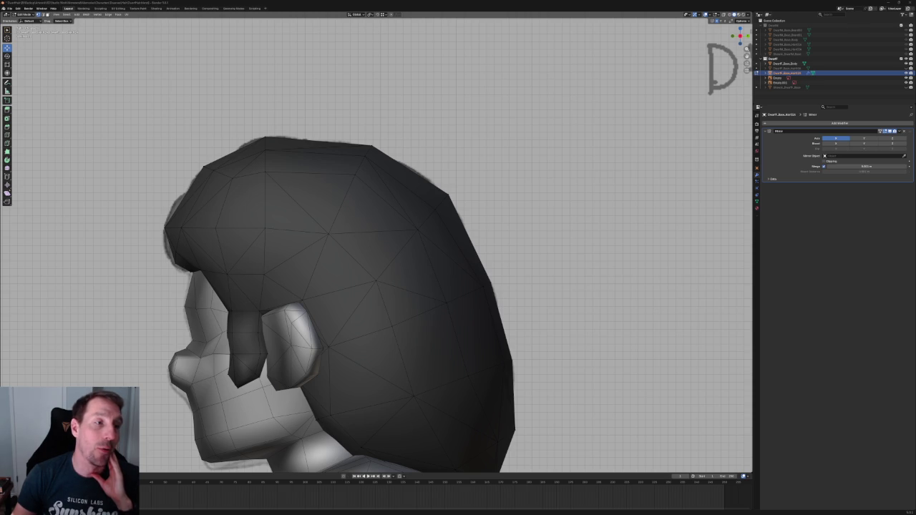
pyautogui.press('Tab')
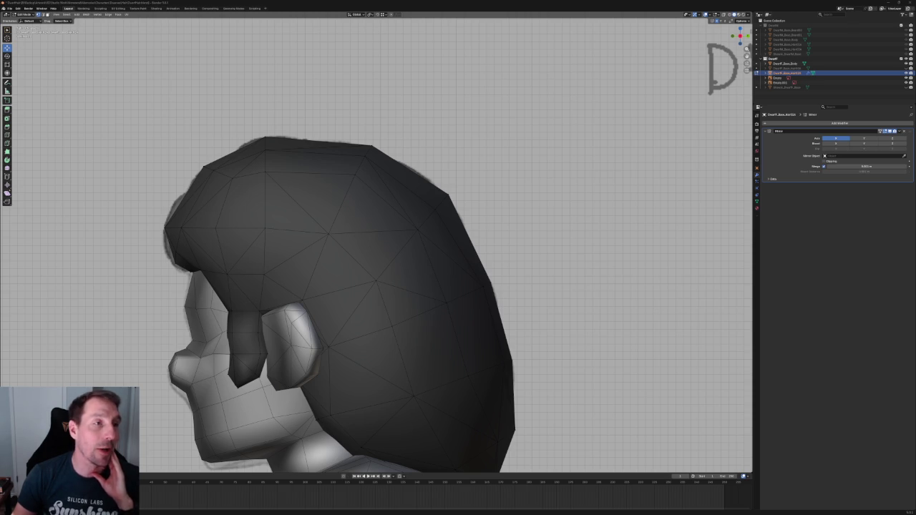
pyautogui.press('Tab')
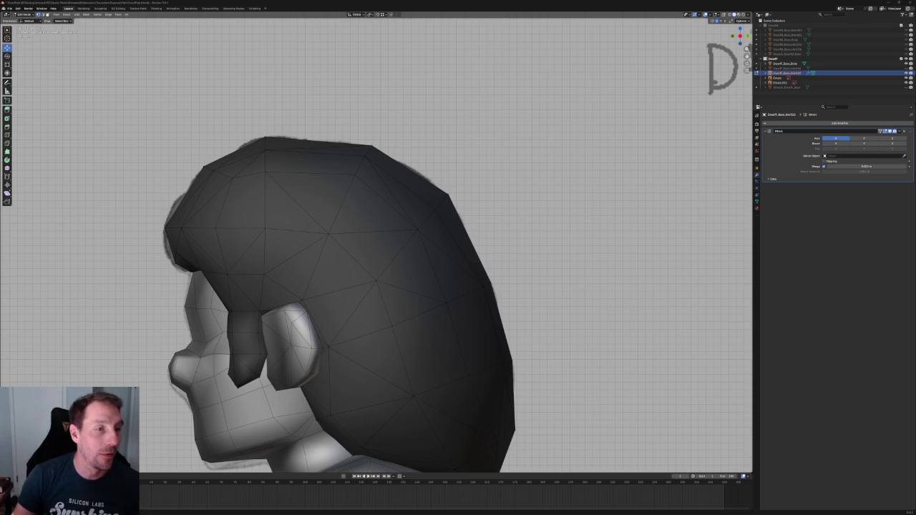
pyautogui.press('Tab')
pyautogui.press('Tab')
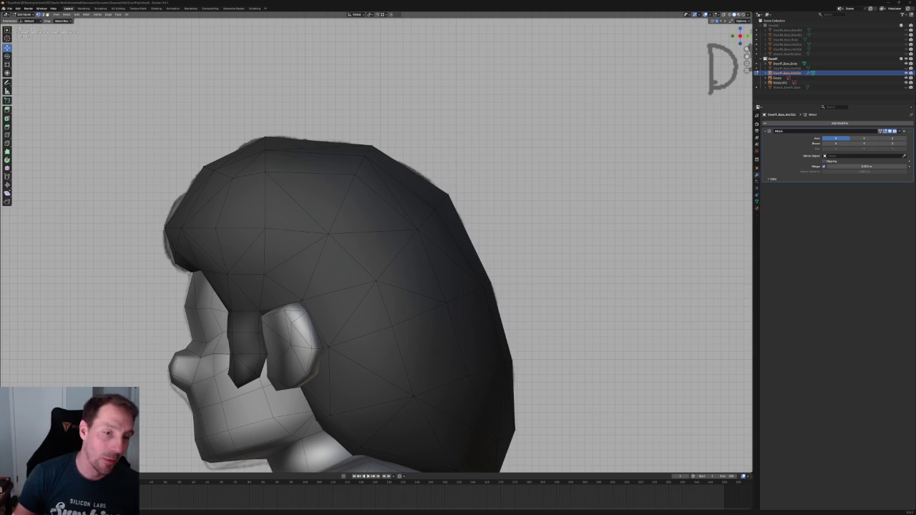
pyautogui.press('Tab')
pyautogui.press('Tab')
pyautogui.press('Tab')
pyautogui.press('Tab')
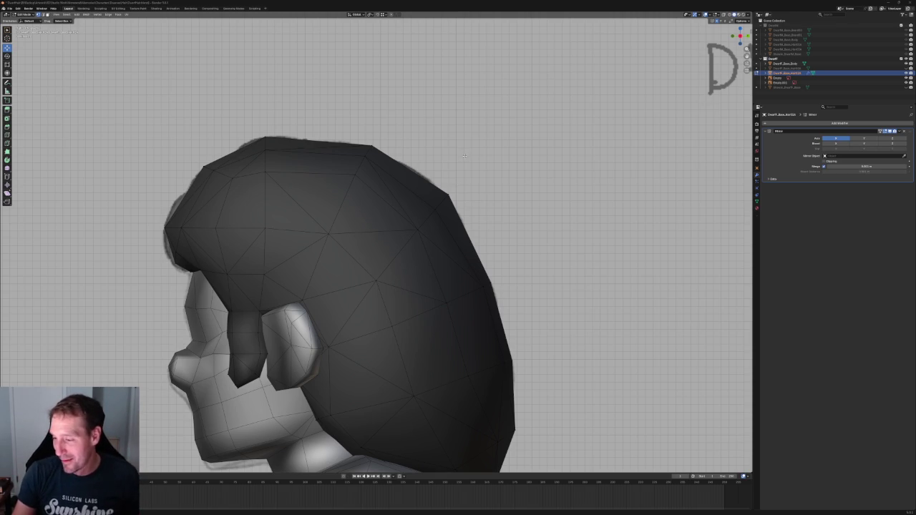
# Check a back hair vertex, then view the crown straight from above
pyautogui.click(443, 210)
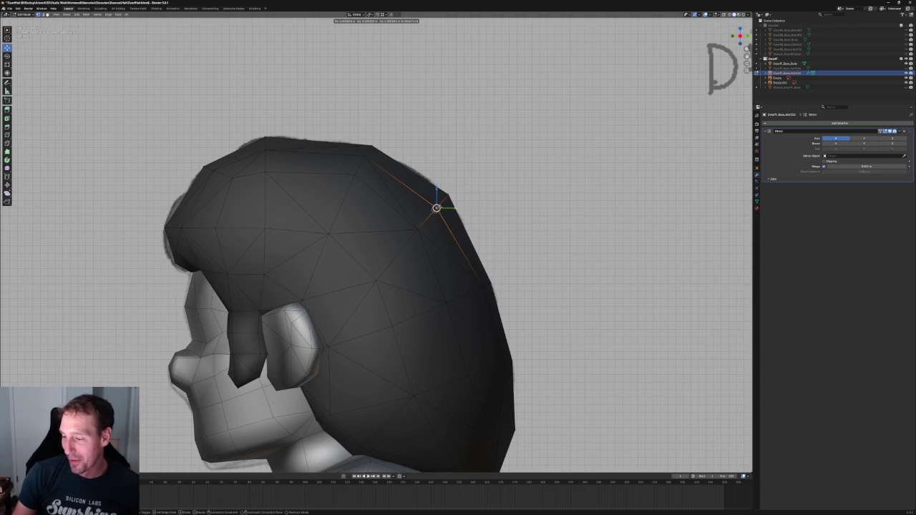
pyautogui.press('g')
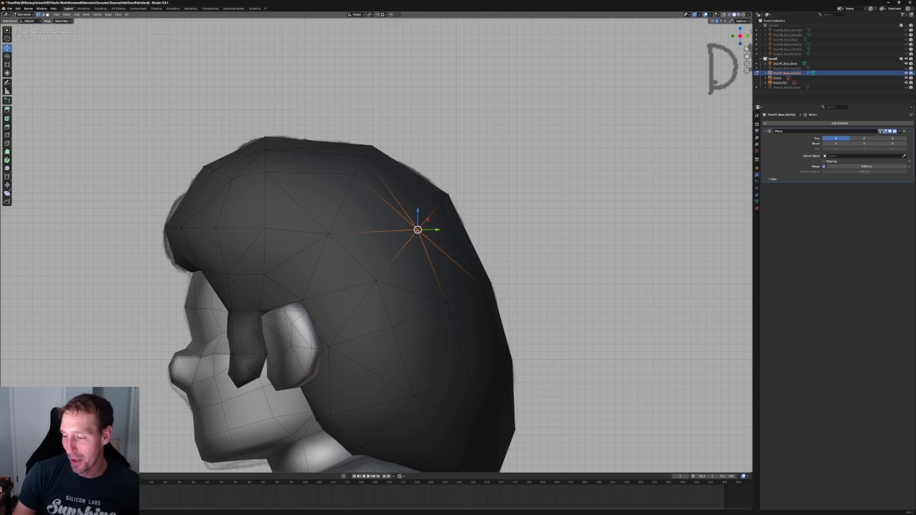
pyautogui.press('Escape')
pyautogui.click(492, 163)
pyautogui.moveTo(493, 163); pyautogui.dragTo(501, 307, button='middle')
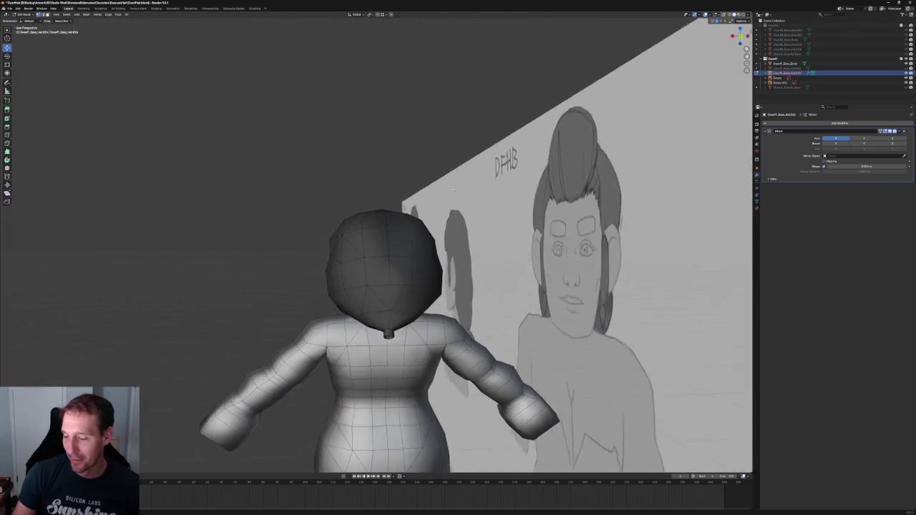
pyautogui.press('`')
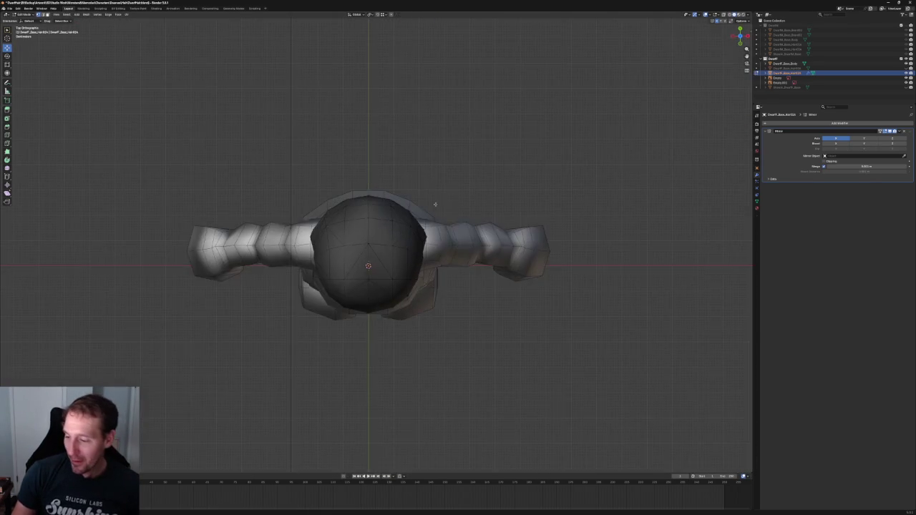
pyautogui.scroll(3, 410, 204)
pyautogui.scroll(3, 410, 204)
pyautogui.scroll(1, 410, 204)
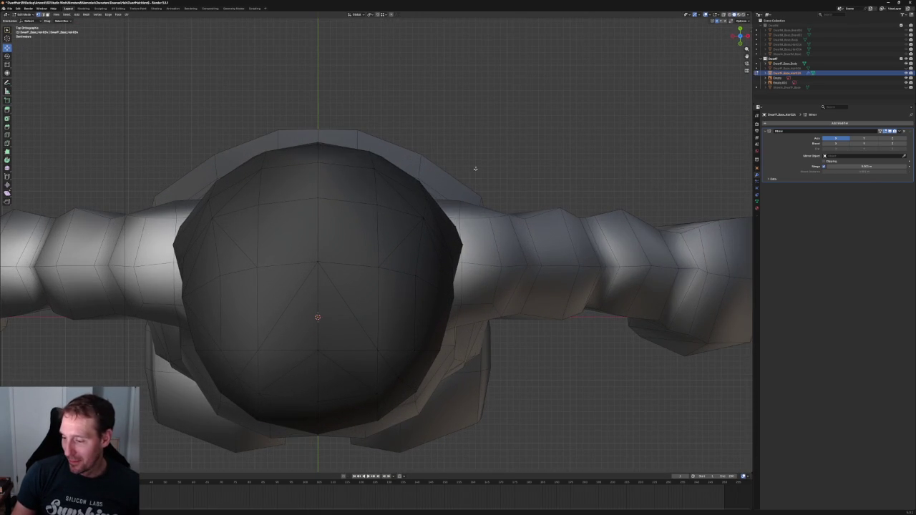
pyautogui.click(426, 199)
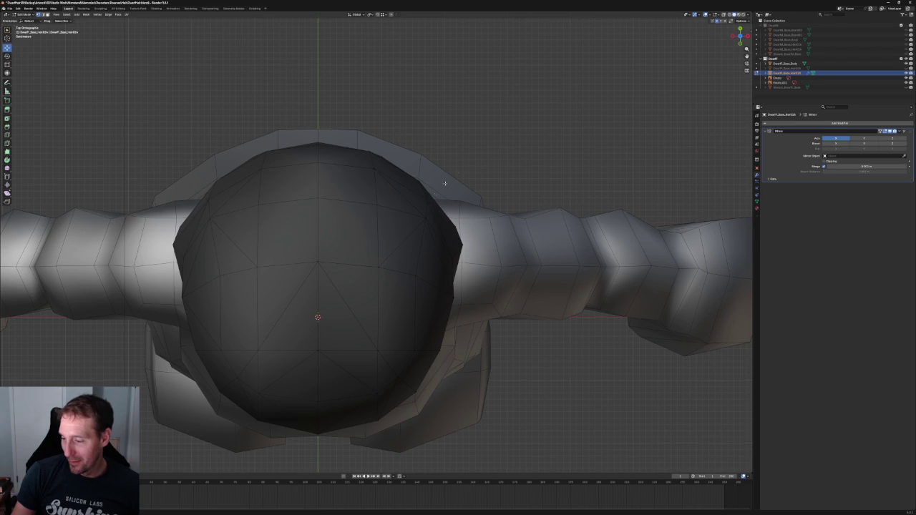
pyautogui.scroll(-4, 448, 160)
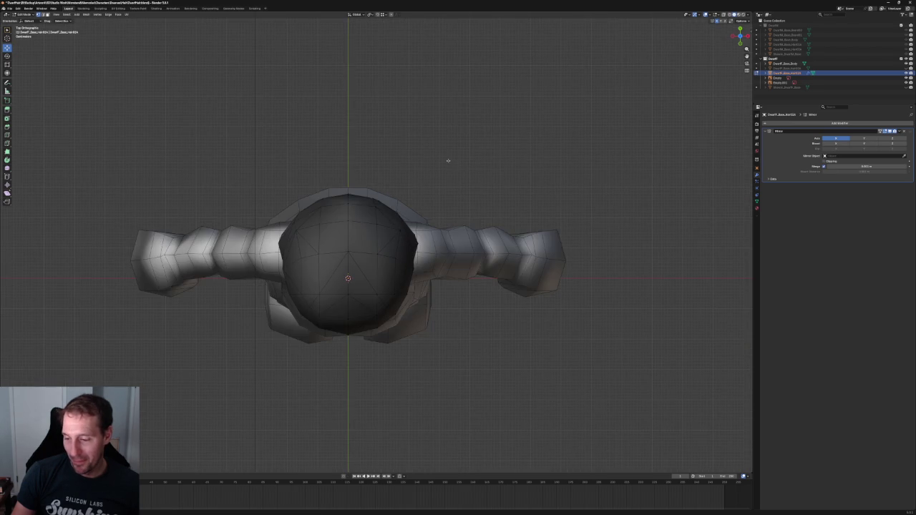
pyautogui.moveTo(438, 167); pyautogui.dragTo(427, 176, button='middle')
# Compare the hair with the front reference sketch, then return to the top-down view
pyautogui.press('KP_1')
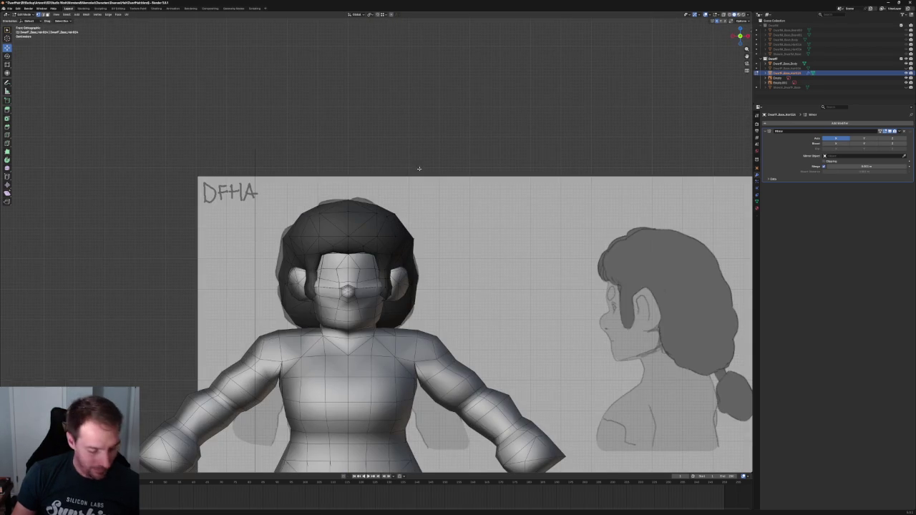
pyautogui.scroll(-2, 418, 169)
pyautogui.moveTo(418, 169)
pyautogui.mouseDown(button='middle')
pyautogui.moveTo(744, 250)
pyautogui.moveTo(402, 240)
pyautogui.mouseUp(button='middle')
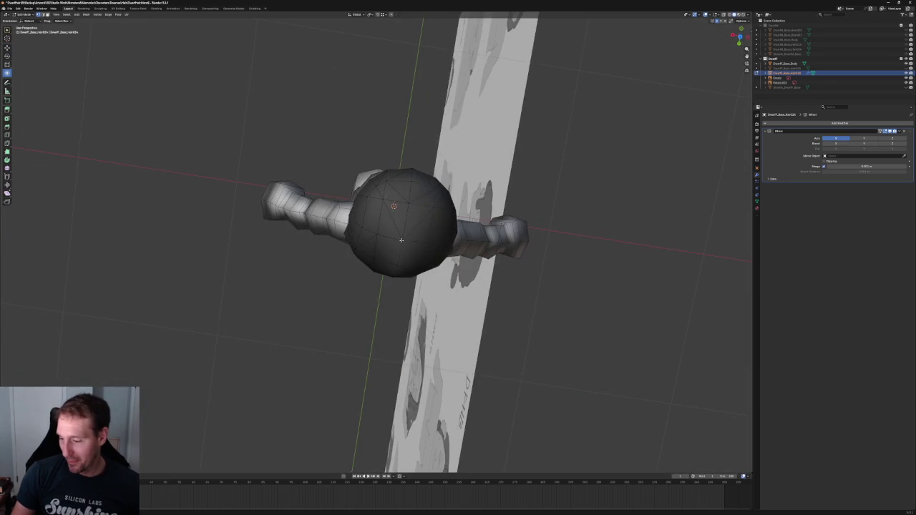
pyautogui.press('KP_7')
pyautogui.scroll(3, 360, 165)
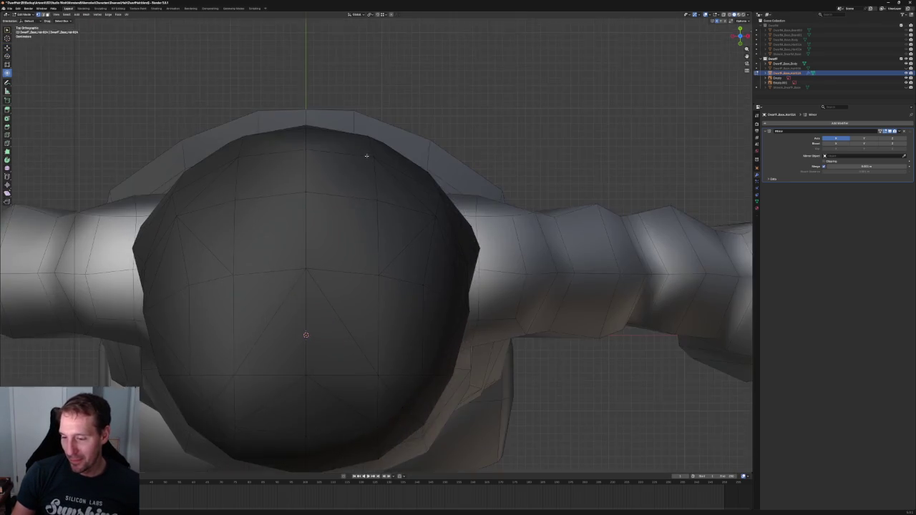
pyautogui.scroll(3, 366, 218)
pyautogui.click(362, 212)
pyautogui.hotkey('shift', 'space')
pyautogui.press('g')
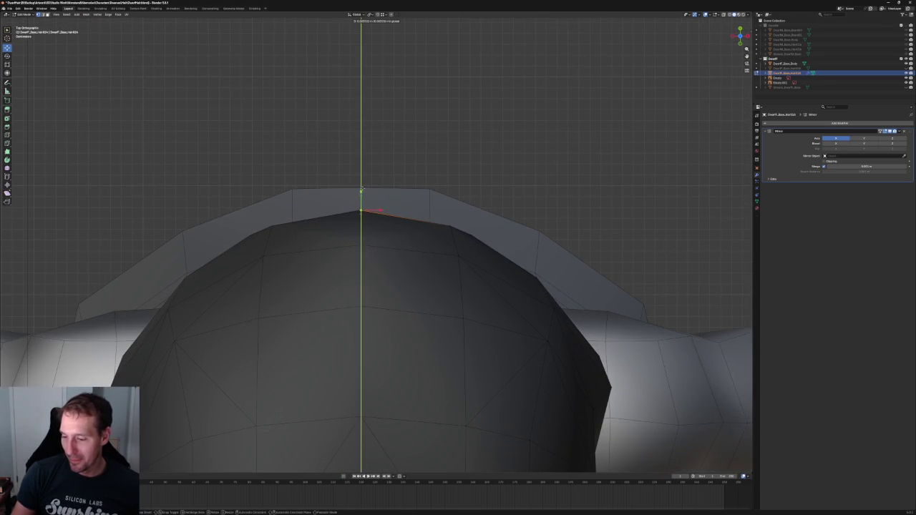
pyautogui.hotkey('alt', 'a')
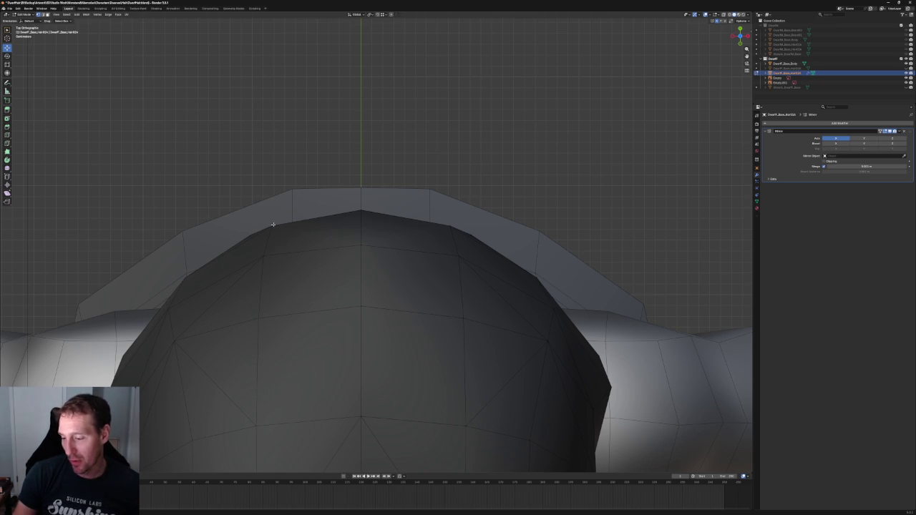
# Nudge the top-right crown vertex along Y, then slightly outward along X
pyautogui.click(449, 225)
pyautogui.press('g')
pyautogui.press('y')
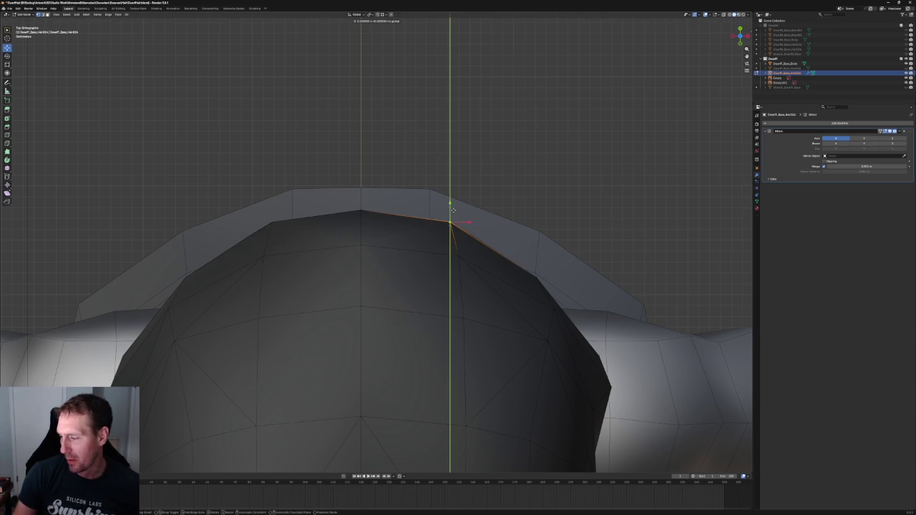
pyautogui.click(453, 212)
pyautogui.press('g')
pyautogui.press('x')
pyautogui.press('x')
pyautogui.press('Escape')
pyautogui.press('g')
pyautogui.press('x')
pyautogui.click(470, 155)
pyautogui.click(470, 155)
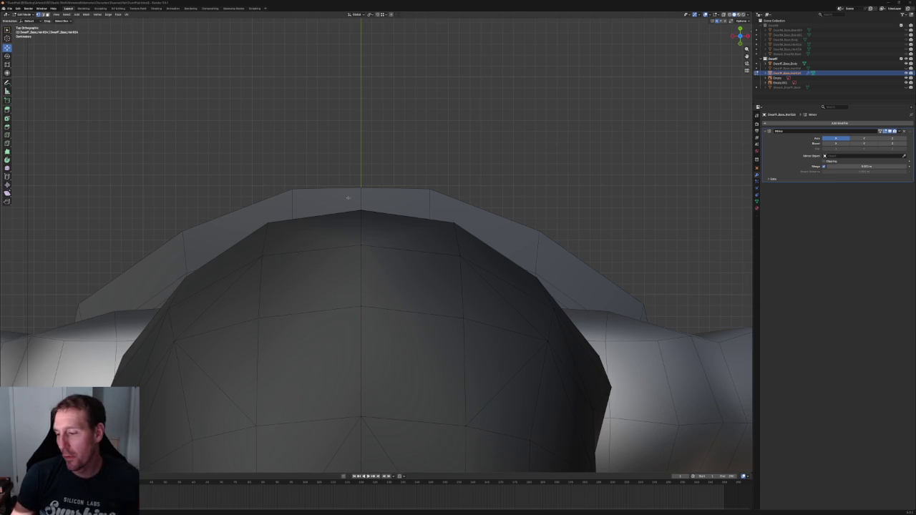
# In top view with X-ray on, pull two crown vertices along the front-back axis
pyautogui.click(458, 255)
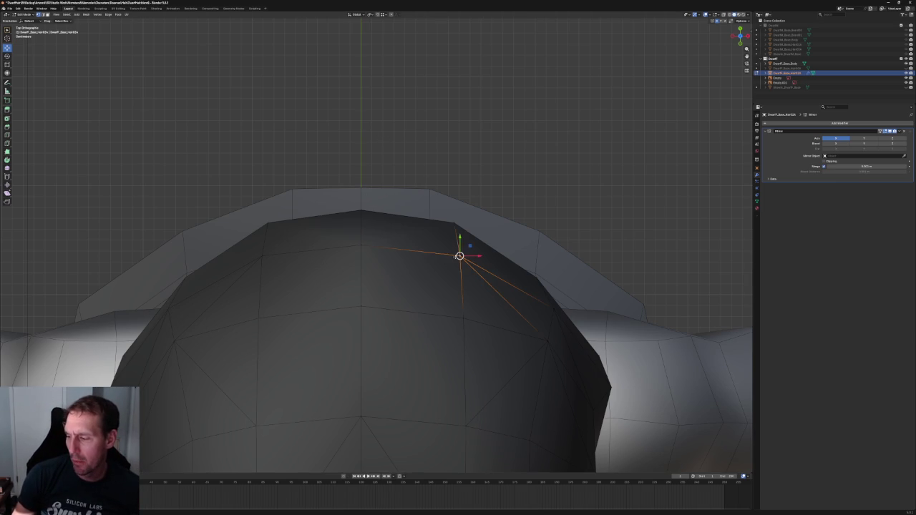
pyautogui.moveTo(459, 239); pyautogui.dragTo(455, 206)
pyautogui.hotkey('alt', 'z')
pyautogui.hotkey('alt', 'z')
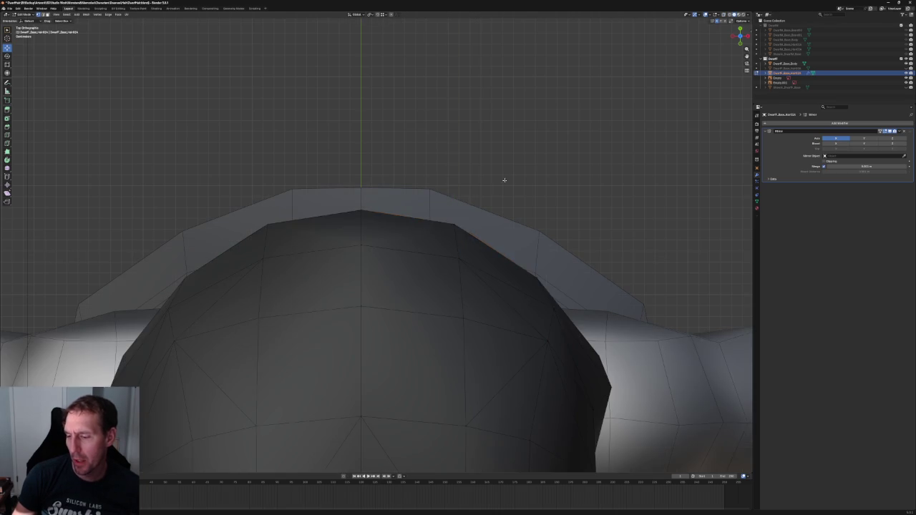
pyautogui.scroll(-5, 501, 179)
pyautogui.scroll(1, 457, 229)
pyautogui.scroll(3, 422, 183)
pyautogui.click(438, 224)
pyautogui.moveTo(439, 211); pyautogui.dragTo(440, 214)
pyautogui.scroll(-3, 473, 164)
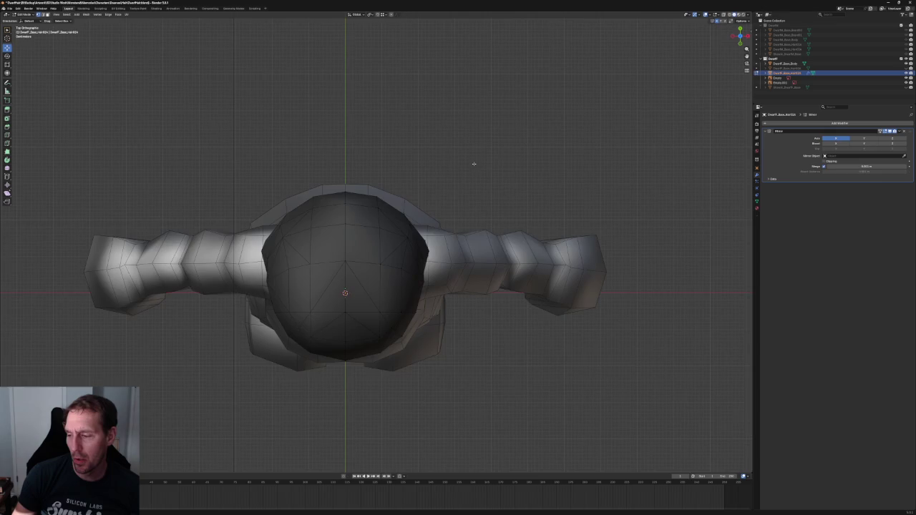
# In Right Ortho view, pull a back-outline vertex inward to match the side sketch
pyautogui.press('KP_3')
pyautogui.scroll(2, 400, 179)
pyautogui.scroll(3, 392, 181)
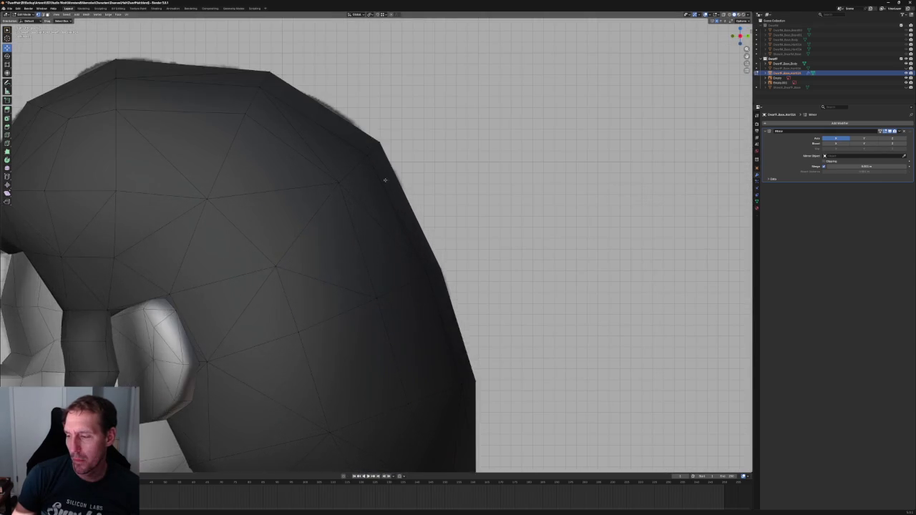
pyautogui.hotkey('alt', 'z')
pyautogui.click(373, 148)
pyautogui.moveTo(385, 139); pyautogui.dragTo(378, 138)
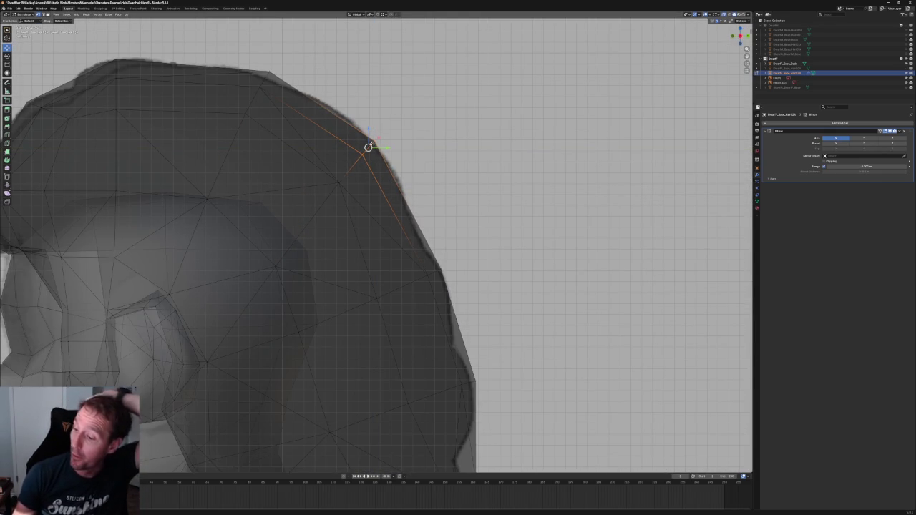
# Try repositioning the lower back vertices against the side sketch, cancelling the moves
pyautogui.moveTo(394, 281); pyautogui.dragTo(265, 352)
pyautogui.press('g')
pyautogui.press('z')
pyautogui.press('Escape')
pyautogui.press('KP_3')
pyautogui.scroll(4, 392, 301)
pyautogui.moveTo(391, 290); pyautogui.dragTo(351, 339)
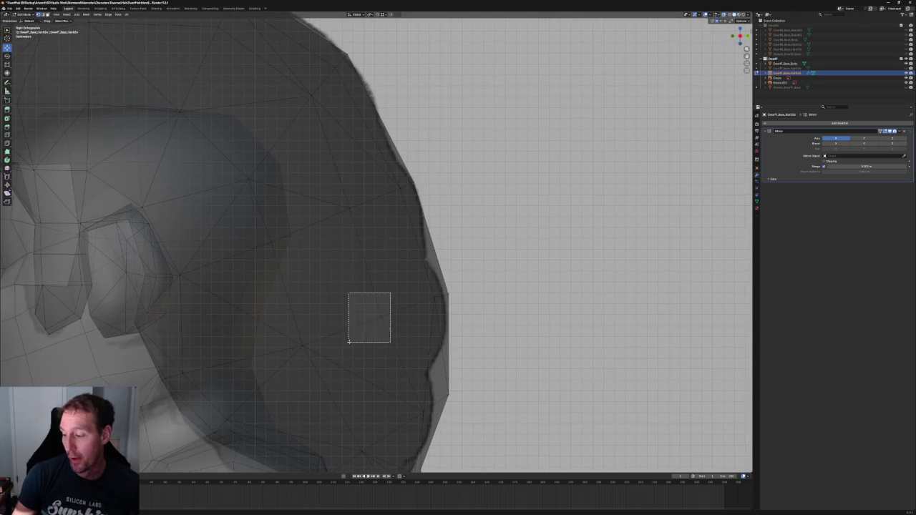
pyautogui.press('g')
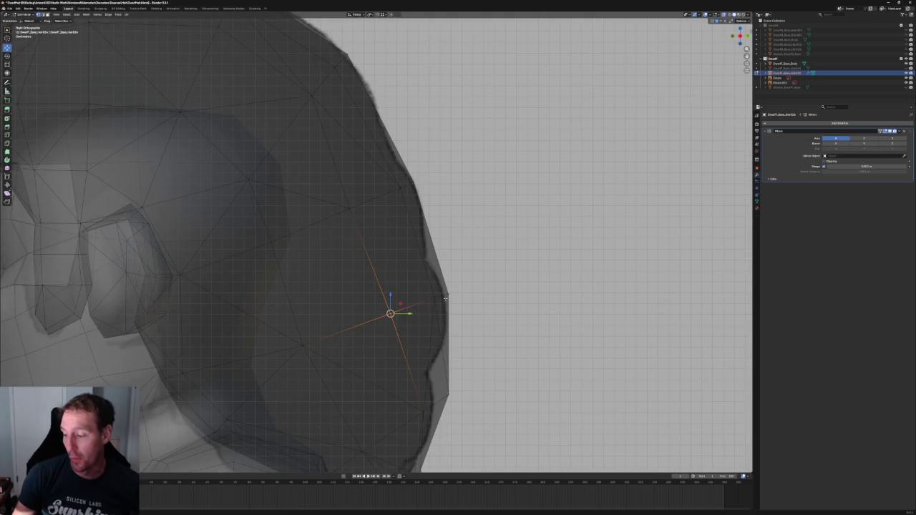
pyautogui.rightClick(434, 296)
# Nudge an interior hair vertex slightly, then view the head from behind and above
pyautogui.click(302, 345)
pyautogui.press('g')
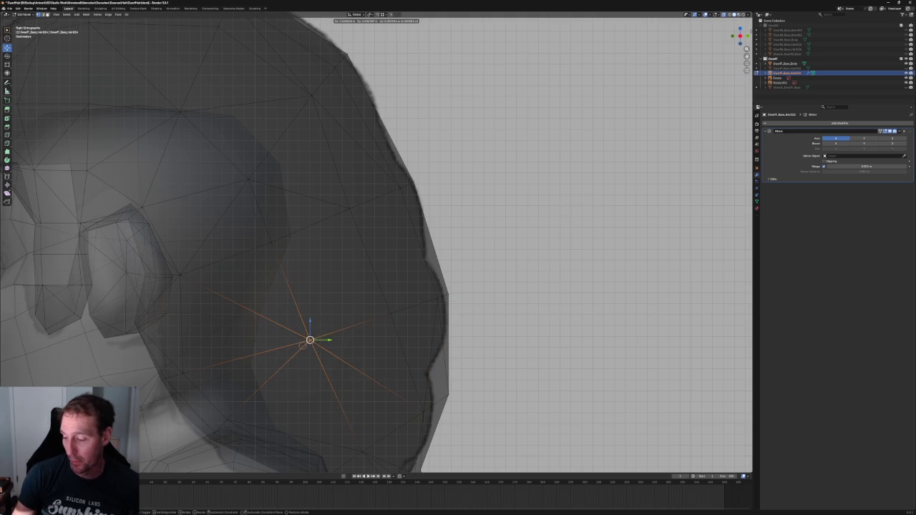
pyautogui.scroll(-5, 332, 360)
pyautogui.scroll(3, 332, 360)
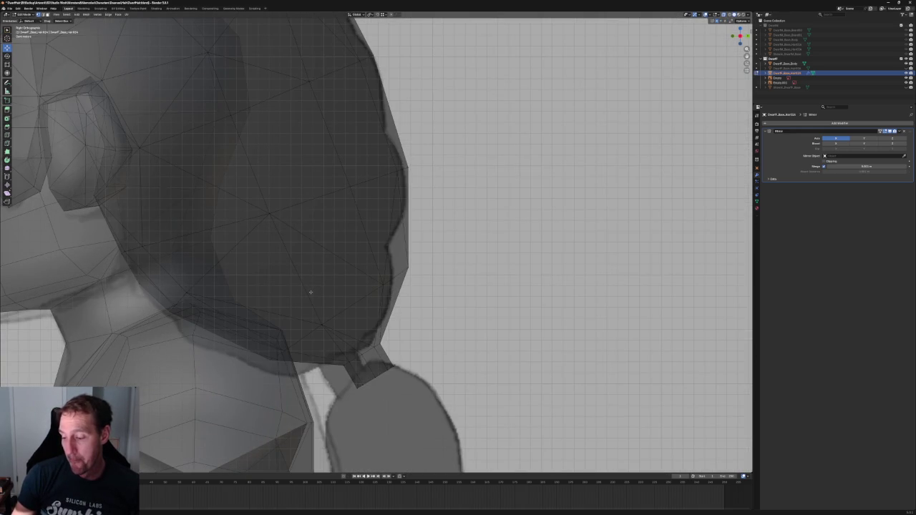
pyautogui.scroll(-1, 310, 292)
pyautogui.scroll(-1, 315, 308)
pyautogui.moveTo(354, 297)
pyautogui.mouseDown(button='middle')
pyautogui.moveTo(354, 255)
pyautogui.moveTo(363, 258)
pyautogui.mouseUp(button='middle')
# Connect two vertices on the back of the hair with a new edge using J
pyautogui.scroll(3, 353, 255)
pyautogui.scroll(2, 306, 274)
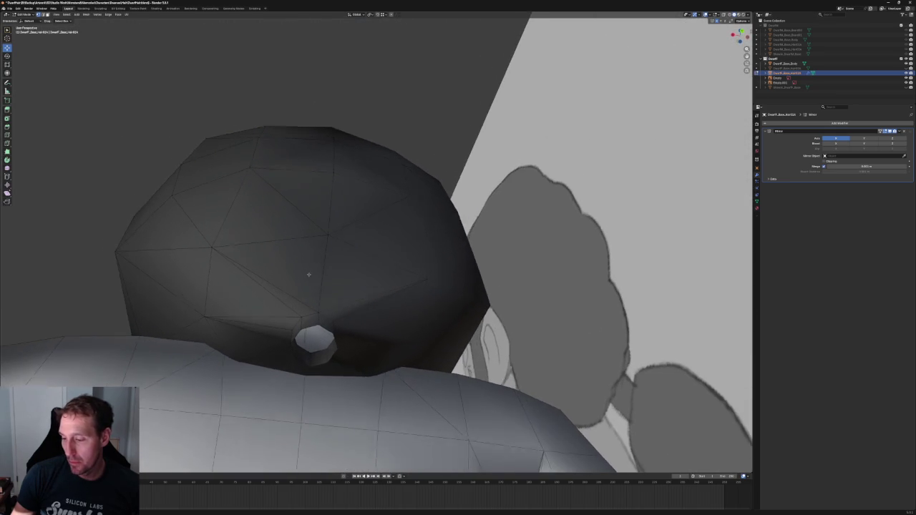
pyautogui.click(250, 168)
pyautogui.keyDown('shift'); pyautogui.click(300, 313); pyautogui.keyUp('shift')
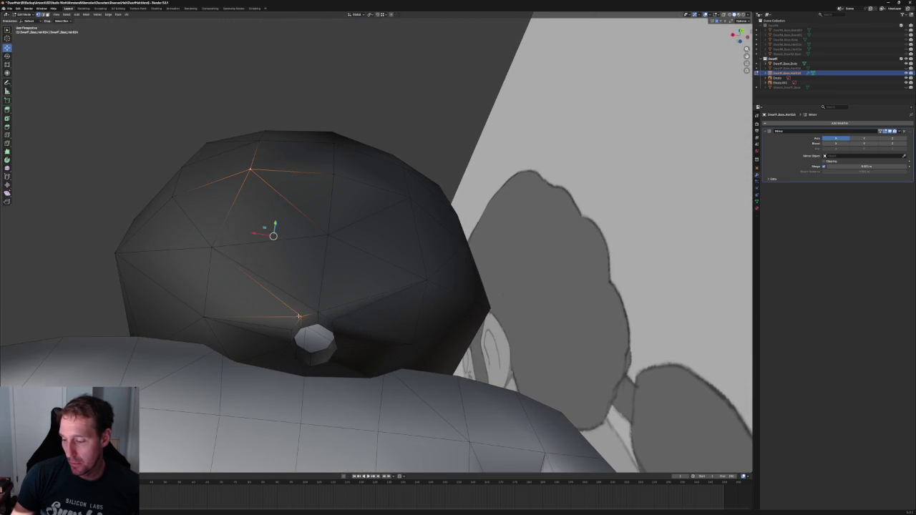
pyautogui.press('j')
pyautogui.hotkey('alt', 'a')
# Slide a back vertex down its edge and reposition it in Right Ortho view
pyautogui.click(277, 241)
pyautogui.press('g')
pyautogui.press('g')
pyautogui.click(320, 248)
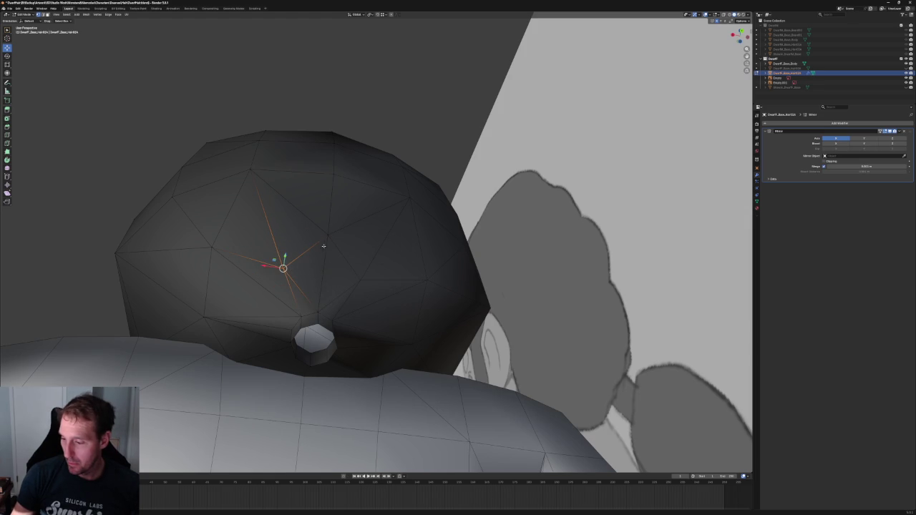
pyautogui.press('KP_3')
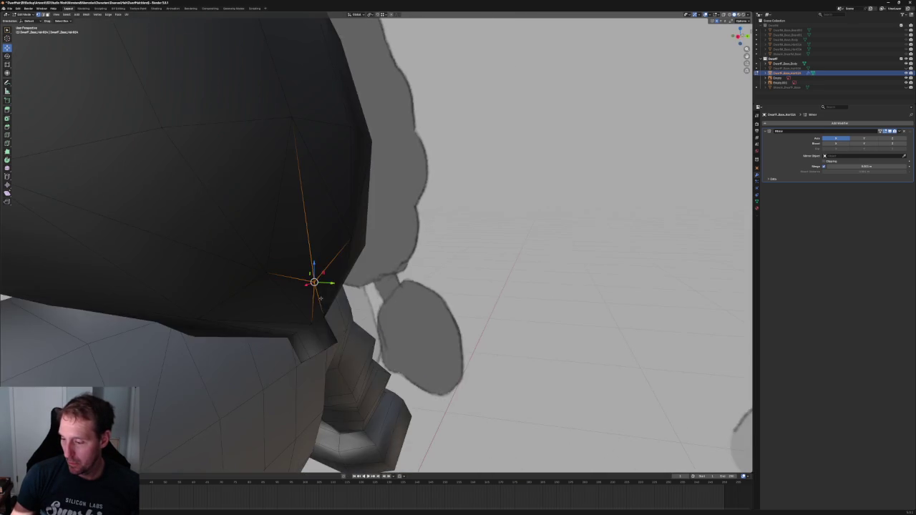
pyautogui.press('KP_5')
pyautogui.press('g')
pyautogui.click(348, 269)
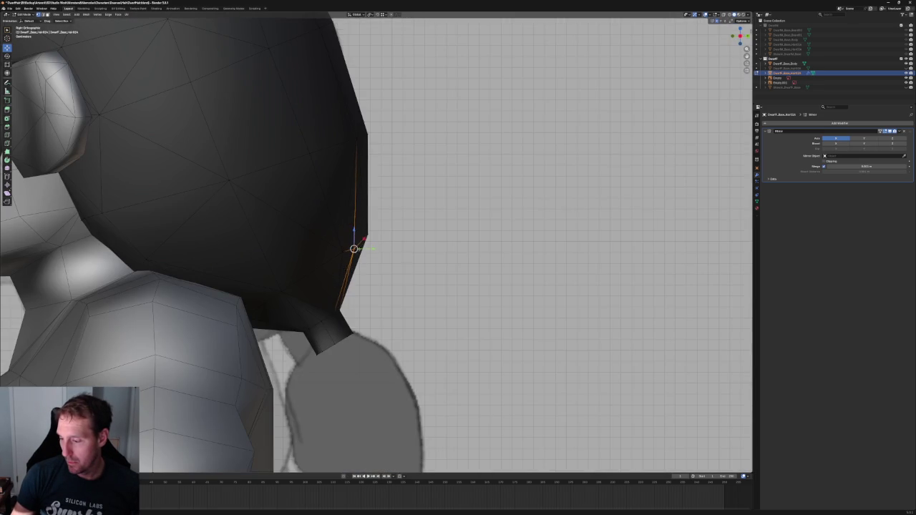
# In Back view, shift a low back-of-hair vertex sideways along X
pyautogui.moveTo(348, 270); pyautogui.dragTo(335, 237, button='middle')
pyautogui.press('`')
pyautogui.click(358, 208)
pyautogui.press('g')
pyautogui.press('z')
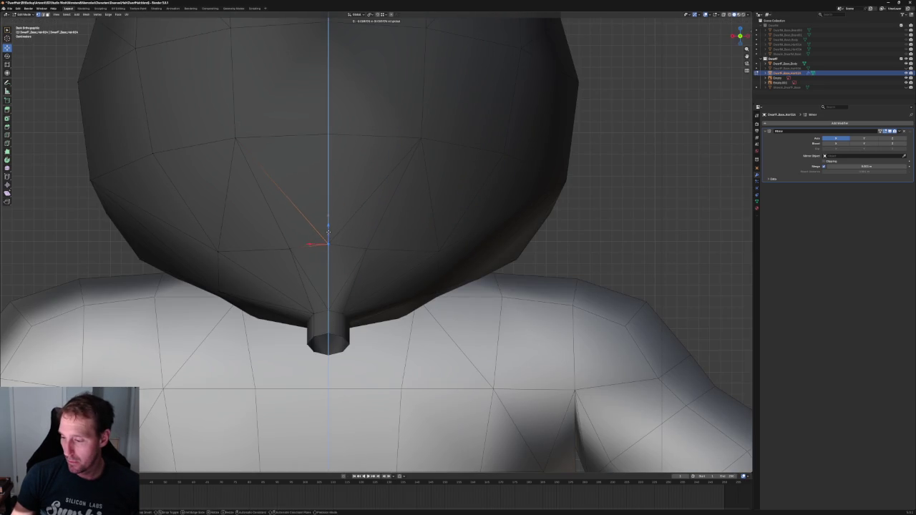
pyautogui.rightClick(328, 231)
pyautogui.click(290, 249)
pyautogui.press('g')
pyautogui.press('x')
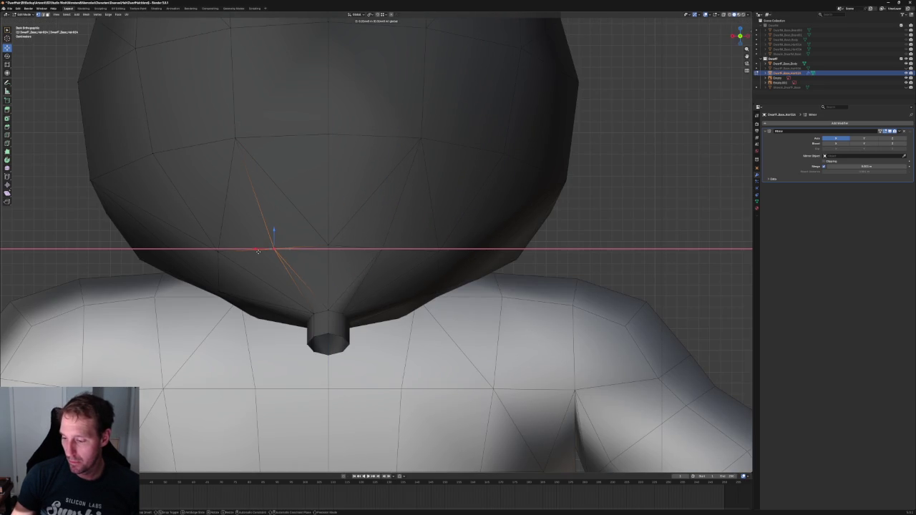
pyautogui.click(259, 251)
# Try raising a hair dome vertex vertically, cancel, and view the character's back
pyautogui.moveTo(259, 250)
pyautogui.mouseDown(button='middle')
pyautogui.moveTo(333, 253)
pyautogui.moveTo(315, 236)
pyautogui.mouseUp(button='middle')
pyautogui.click(303, 243)
pyautogui.press('g')
pyautogui.press('z')
pyautogui.rightClick(380, 217)
pyautogui.moveTo(380, 218); pyautogui.dragTo(348, 267, button='middle')
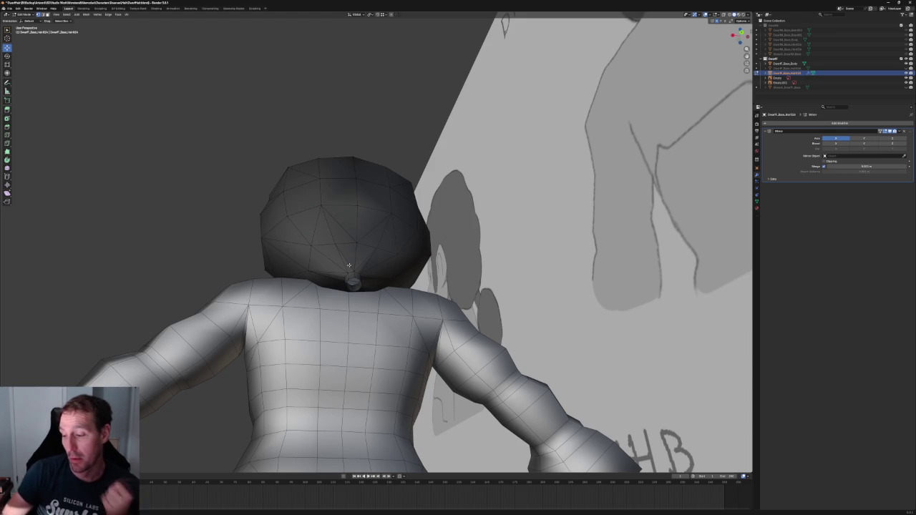
# Shift a hair vertex beside the bun sideways along X
pyautogui.scroll(3, 349, 266)
pyautogui.moveTo(361, 265)
pyautogui.mouseDown(button='middle')
pyautogui.moveTo(267, 249)
pyautogui.moveTo(293, 247)
pyautogui.mouseUp(button='middle')
pyautogui.click(268, 249)
pyautogui.press('g')
pyautogui.press('y')
pyautogui.press('Escape')
pyautogui.hotkey('alt', 'a')
pyautogui.click(222, 272)
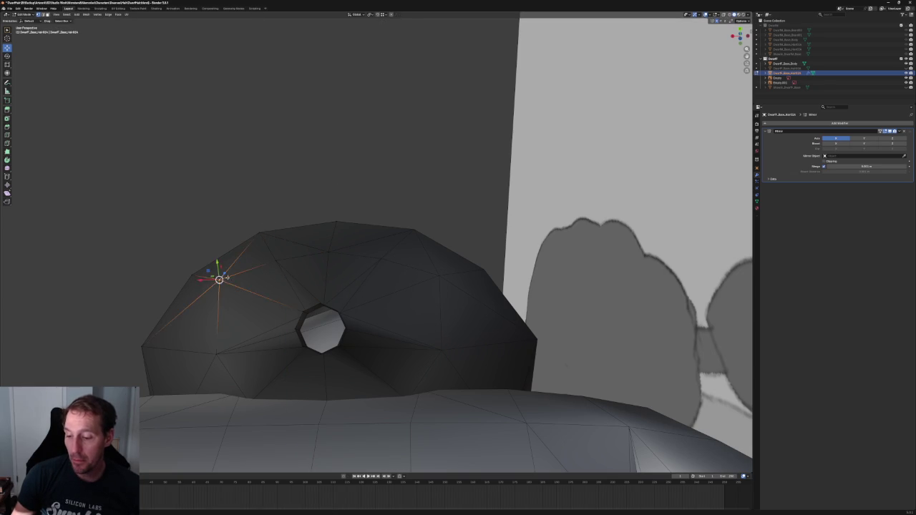
pyautogui.moveTo(223, 271); pyautogui.dragTo(293, 310, button='middle')
pyautogui.press('g')
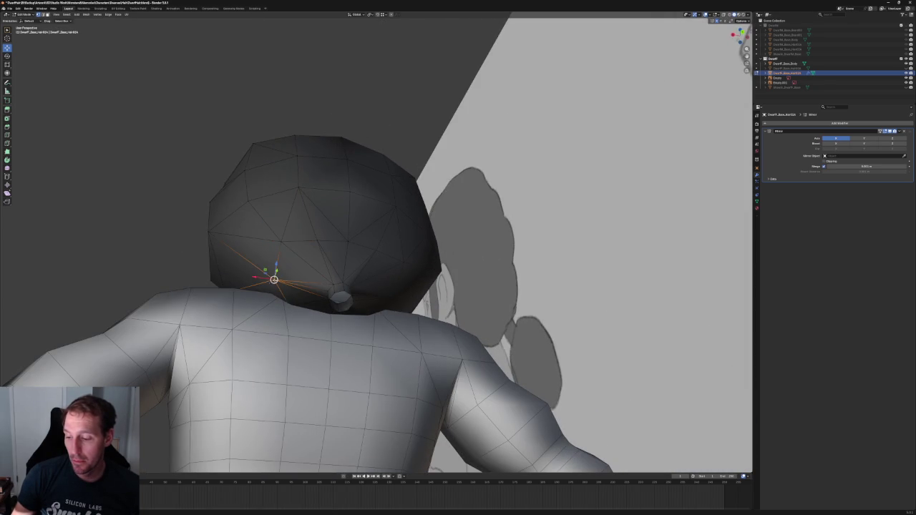
pyautogui.press('x')
pyautogui.click(257, 276)
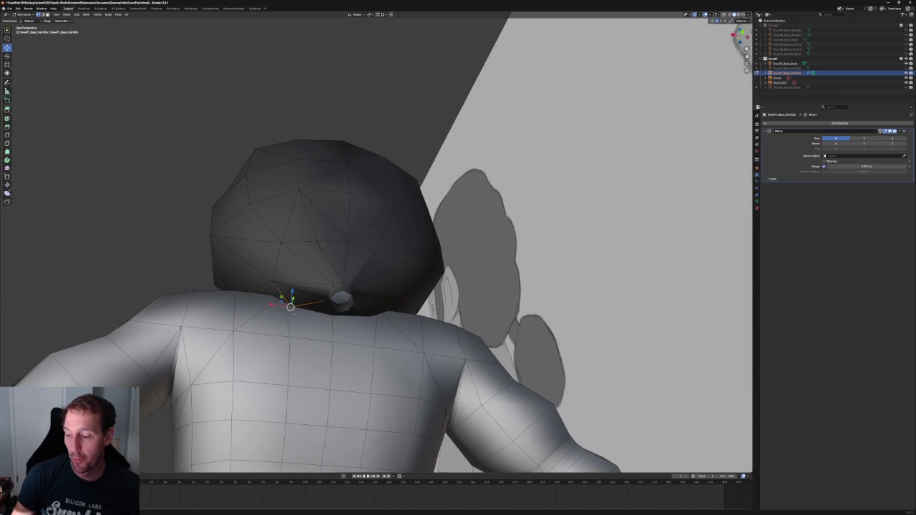
# Check the hair against the reference in side view, then shift the vertex sideways again
pyautogui.press('KP_3')
pyautogui.hotkey('alt', 'z')
pyautogui.hotkey('shift', 'space')
pyautogui.press('g')
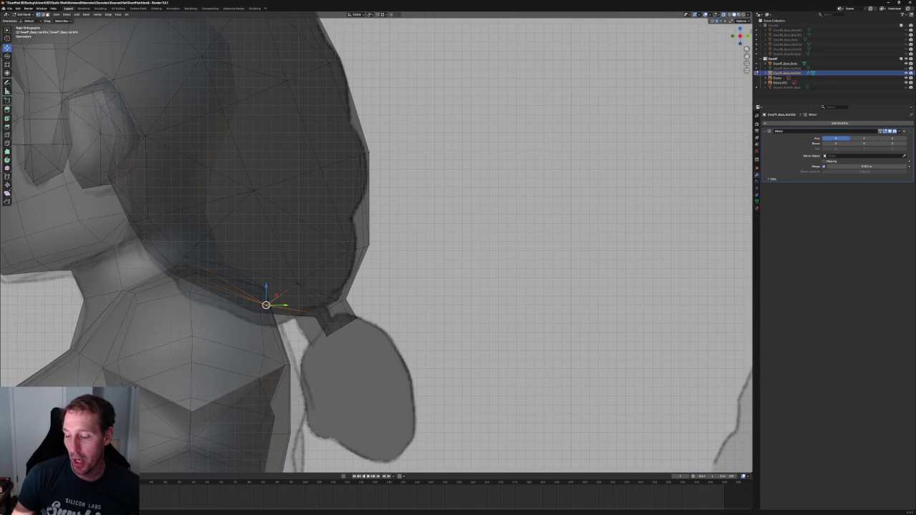
pyautogui.hotkey('alt', 'z')
pyautogui.moveTo(285, 302)
pyautogui.mouseDown(button='middle')
pyautogui.moveTo(320, 288)
pyautogui.moveTo(306, 262)
pyautogui.moveTo(290, 278)
pyautogui.moveTo(317, 279)
pyautogui.moveTo(307, 303)
pyautogui.moveTo(291, 311)
pyautogui.mouseUp(button='middle')
pyautogui.press('g')
pyautogui.press('x')
pyautogui.click(287, 296)
# Make further sideways X adjustments to that vertex and another near the neck
pyautogui.press('g')
pyautogui.press('x')
pyautogui.click(278, 317)
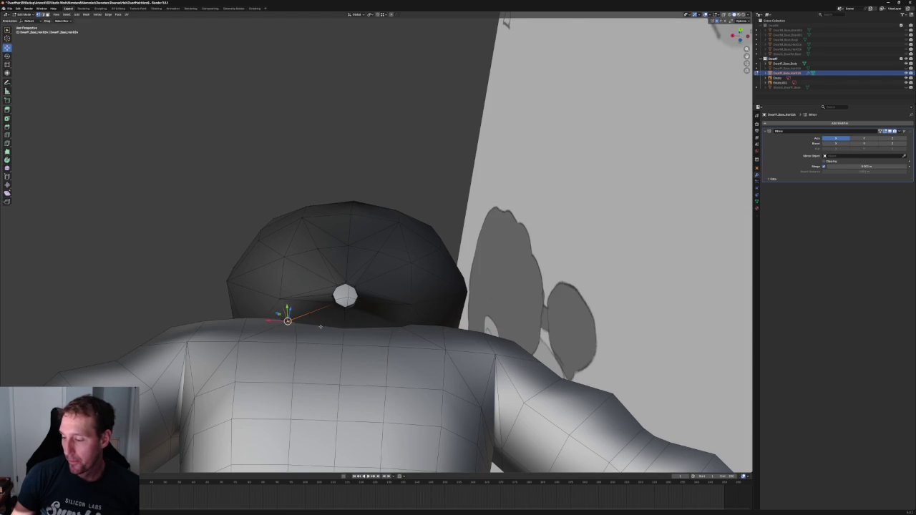
pyautogui.moveTo(320, 190)
pyautogui.mouseDown(button='middle')
pyautogui.moveTo(297, 250)
pyautogui.moveTo(331, 207)
pyautogui.moveTo(330, 181)
pyautogui.moveTo(372, 215)
pyautogui.mouseUp(button='middle')
pyautogui.click(301, 254)
pyautogui.press('g')
pyautogui.press('x')
pyautogui.click(294, 256)
pyautogui.press('g')
pyautogui.press('x')
pyautogui.click(330, 182)
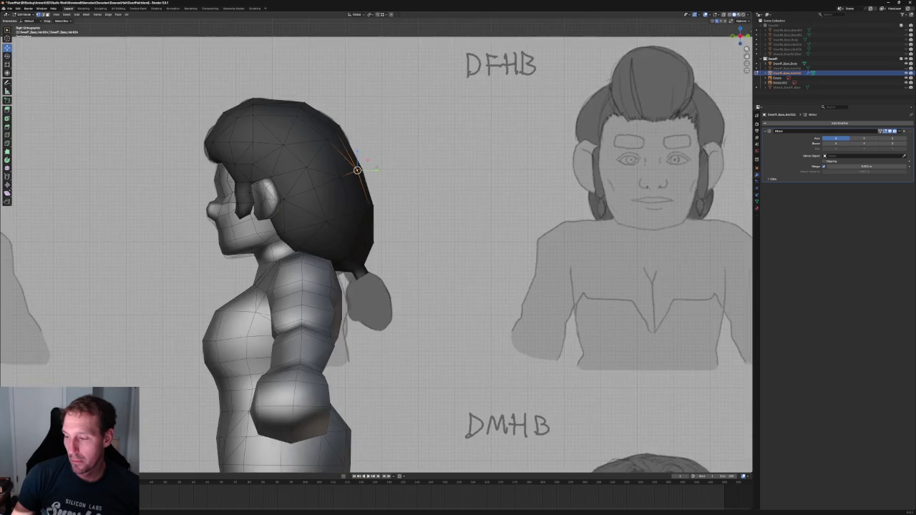
# Move a back-of-hair vertex onto the side sketch's outline, then deselect and look down on the hair
pyautogui.scroll(5, 383, 224)
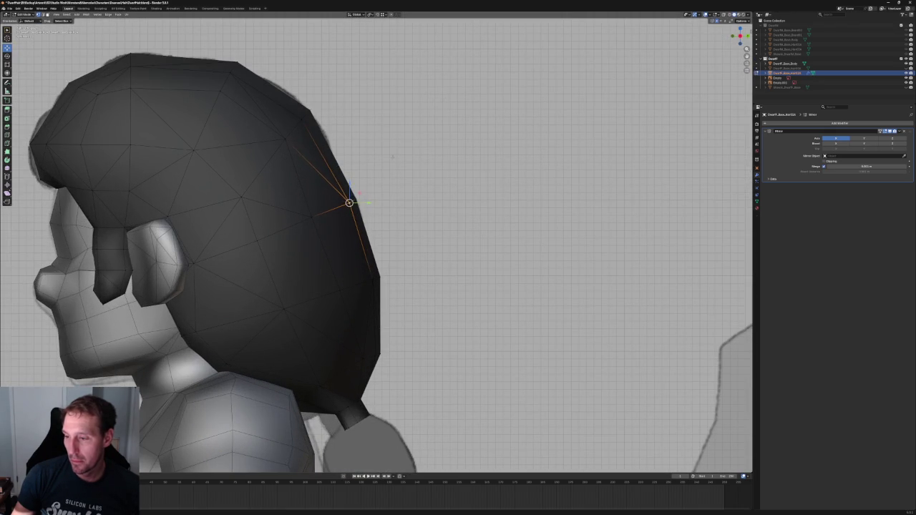
pyautogui.click(302, 119)
pyautogui.click(367, 166)
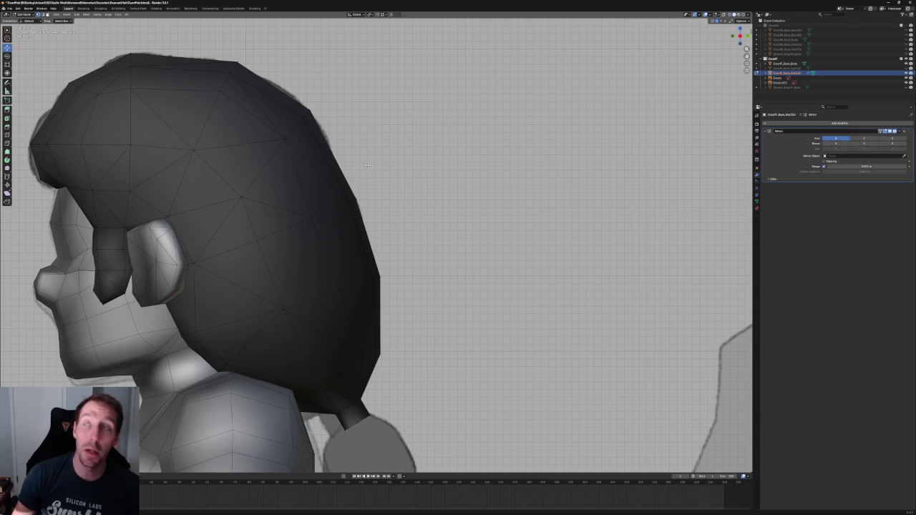
pyautogui.scroll(2, 295, 133)
pyautogui.click(307, 221)
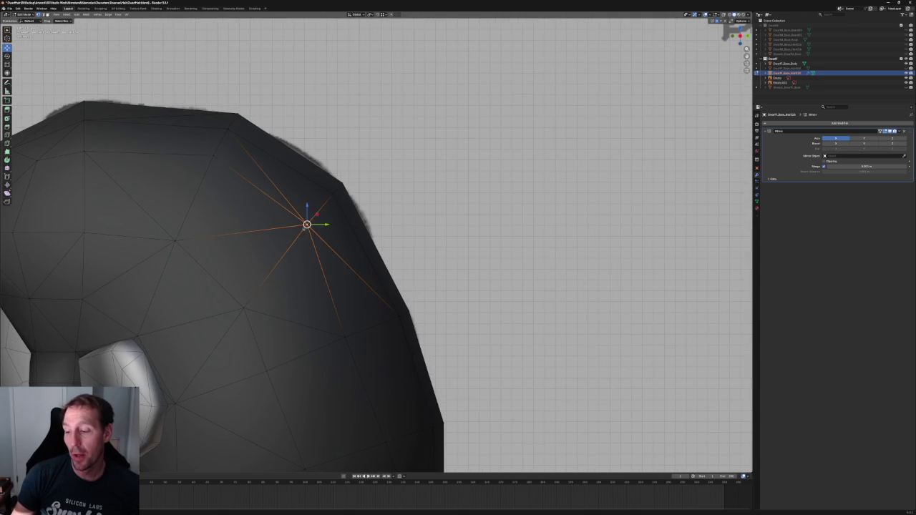
pyautogui.press('g')
pyautogui.click(307, 223)
pyautogui.hotkey('alt', 'a')
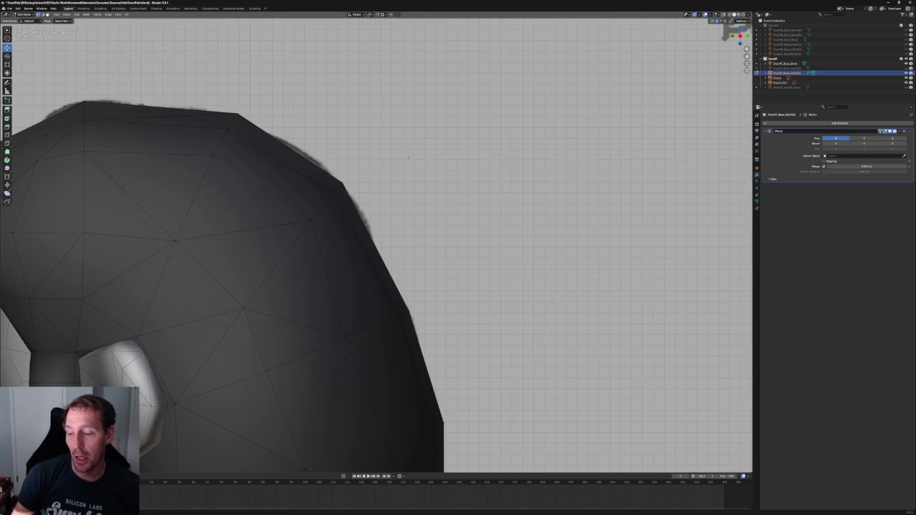
pyautogui.scroll(-3, 397, 178)
pyautogui.moveTo(423, 173)
pyautogui.mouseDown(button='middle')
pyautogui.moveTo(374, 205)
pyautogui.moveTo(391, 186)
pyautogui.mouseUp(button='middle')
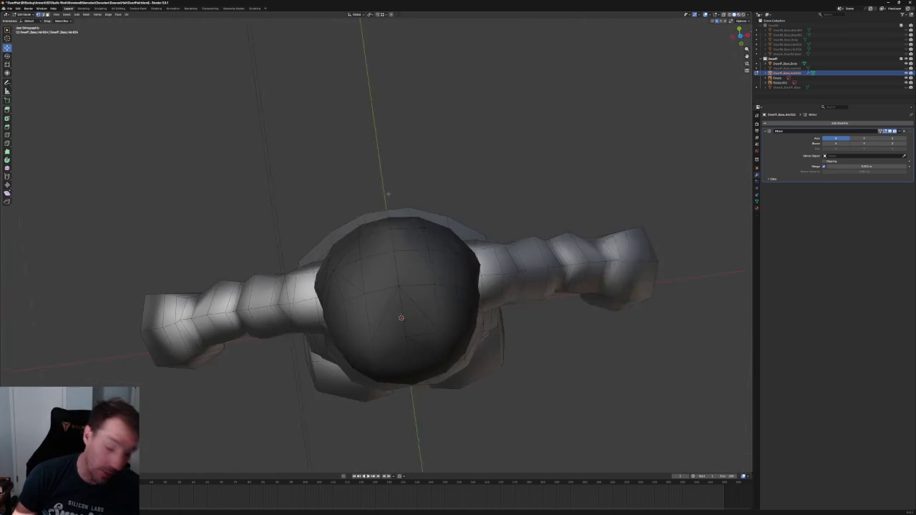
pyautogui.scroll(2, 391, 187)
pyautogui.scroll(3, 394, 214)
pyautogui.moveTo(394, 249); pyautogui.dragTo(419, 241, button='middle')
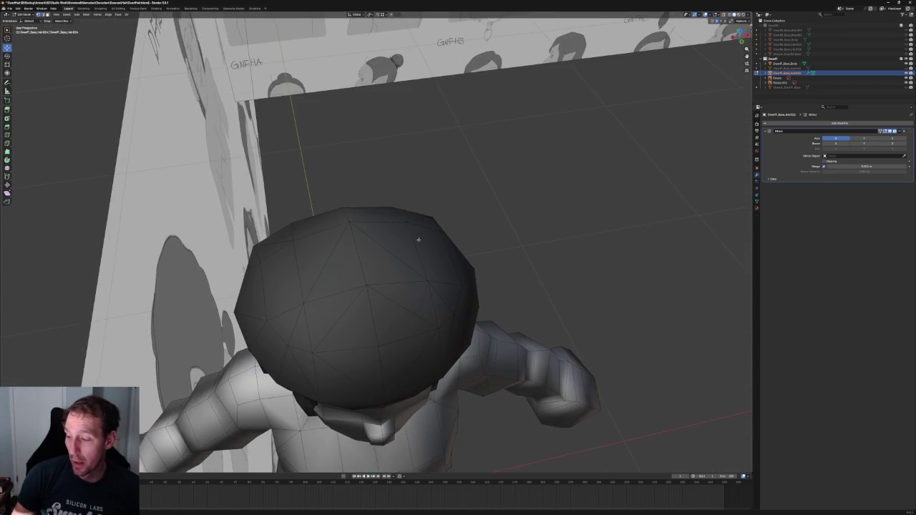
pyautogui.moveTo(361, 217); pyautogui.dragTo(411, 199, button='middle')
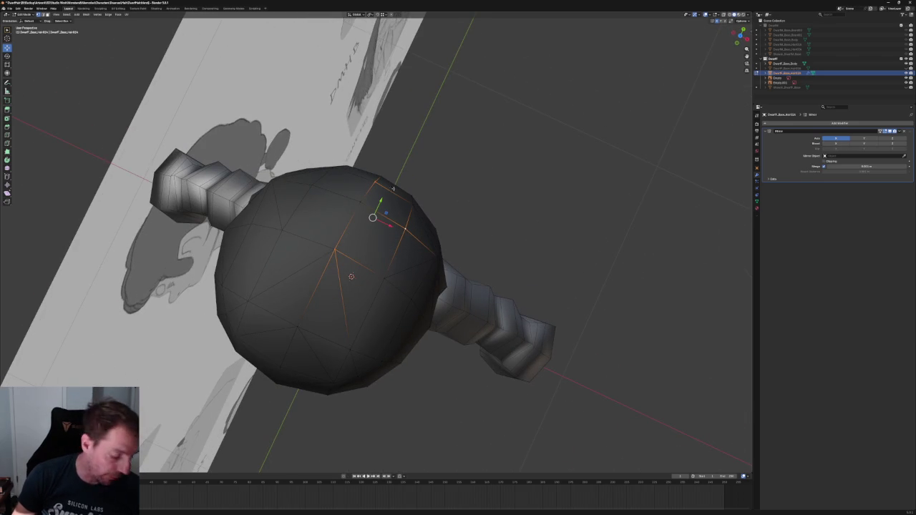
pyautogui.rightClick(393, 186)
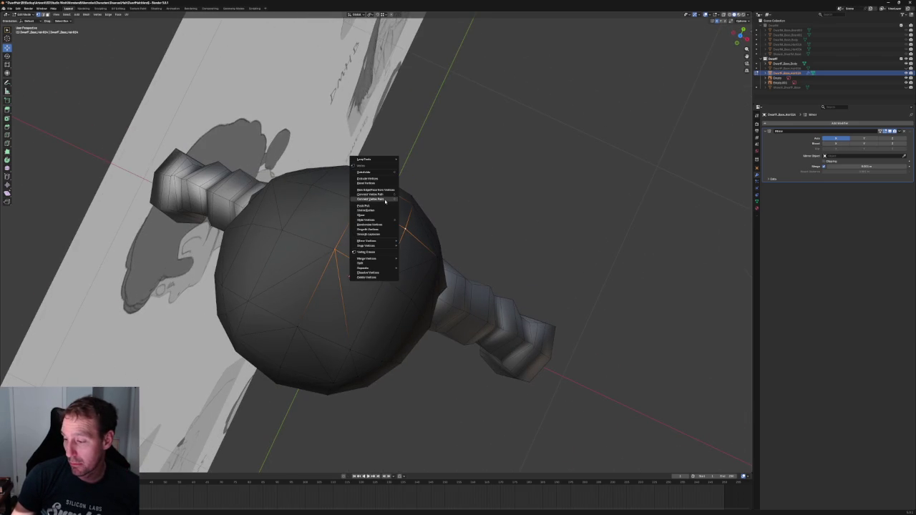
pyautogui.press('Escape')
pyautogui.press('KP_Divide')
pyautogui.moveTo(455, 206); pyautogui.dragTo(413, 217, button='middle')
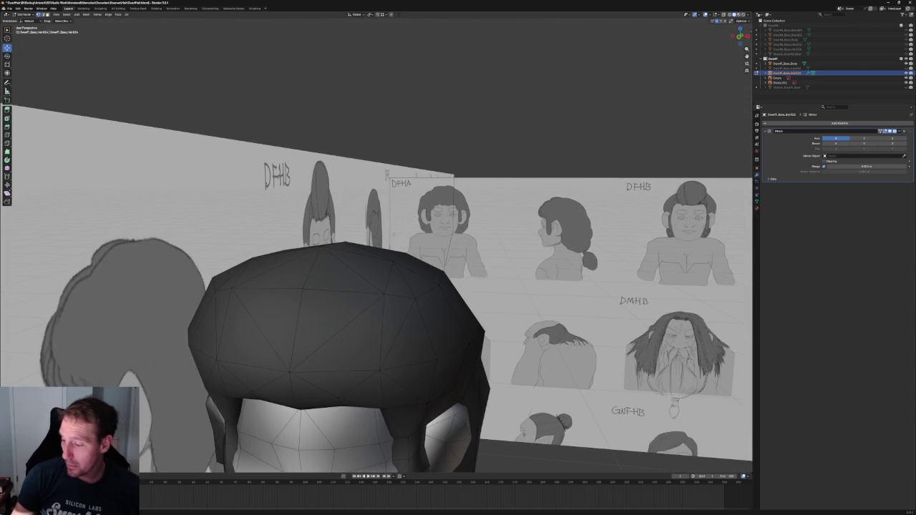
pyautogui.moveTo(370, 247); pyautogui.dragTo(385, 266, button='middle')
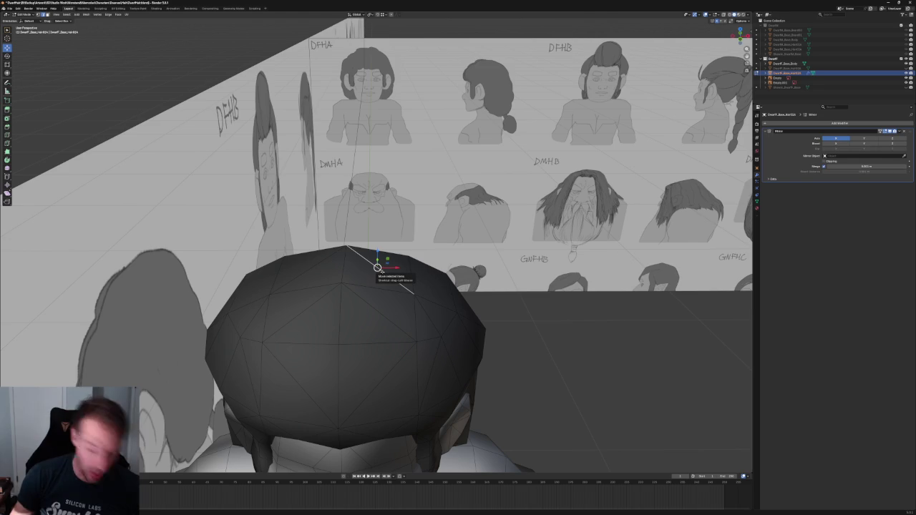
# Cancel the knife cut across the hair top and save the Blender file with Ctrl+S
pyautogui.press('Escape')
pyautogui.click(401, 265)
pyautogui.click(348, 287)
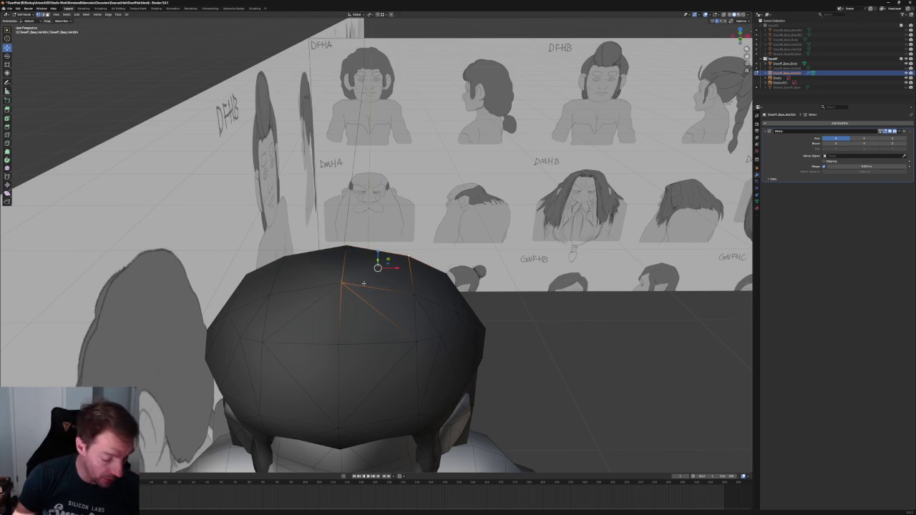
pyautogui.click(646, 362)
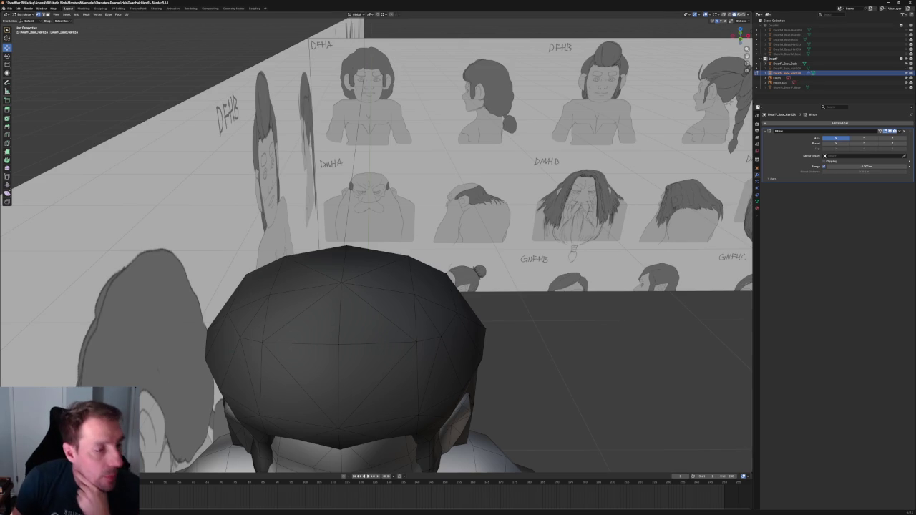
pyautogui.hotkey('ctrl', 's')
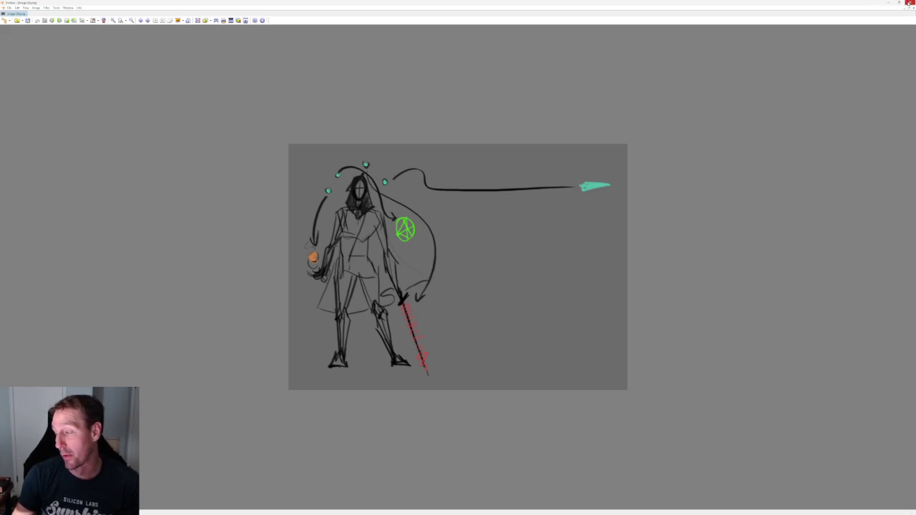
pyautogui.click(881, 2)
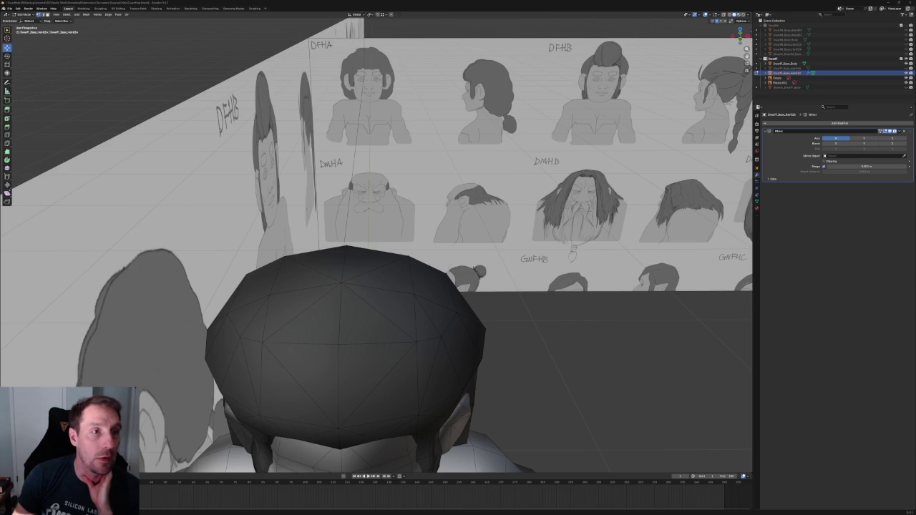
# Switch from Blender to the Creati's Extension web page with Alt+Tab
pyautogui.hotkey('alt', 'Tab')
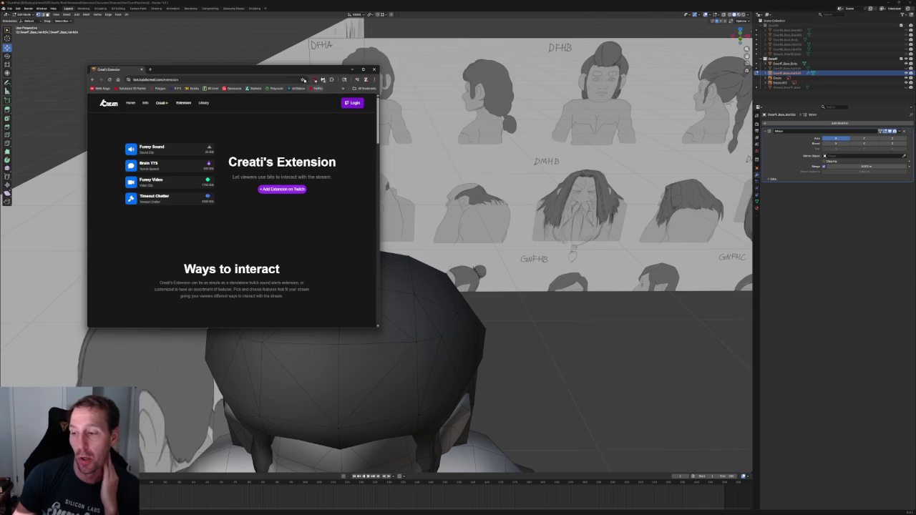
# Scroll through the Creati's Extension page features, then close the browser window
pyautogui.moveTo(287, 71); pyautogui.dragTo(225, 114)
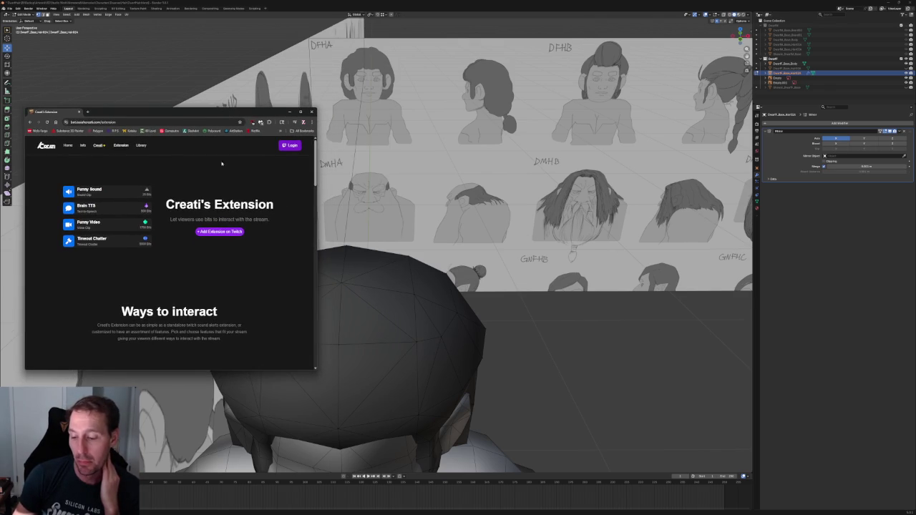
pyautogui.scroll(-5, 230, 181)
pyautogui.scroll(-3, 236, 214)
pyautogui.scroll(-2, 239, 246)
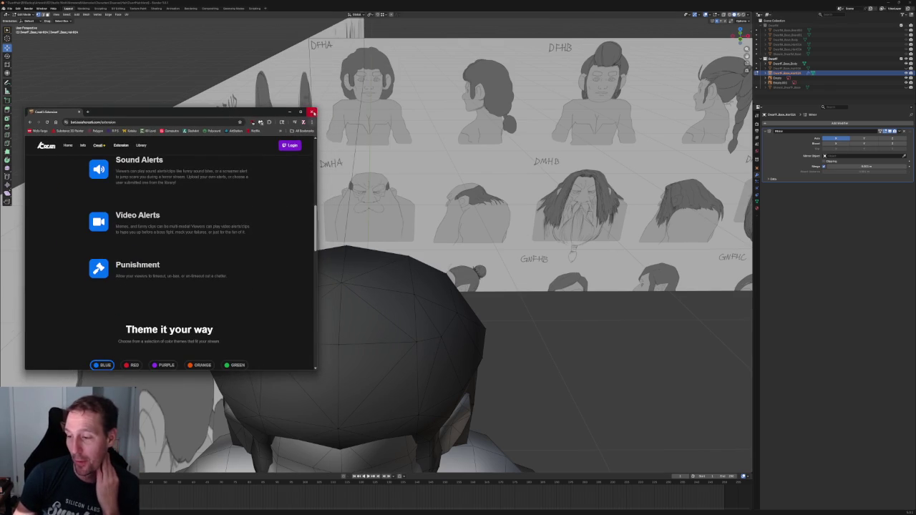
pyautogui.click(311, 112)
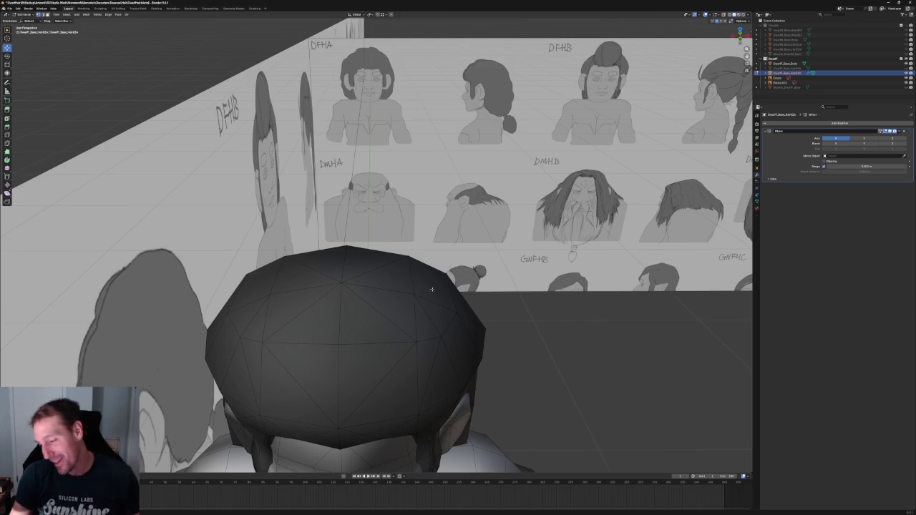
# In the right side view with X-ray, box-select the vertices at the front of the hair
pyautogui.moveTo(597, 328)
pyautogui.mouseDown(button='middle')
pyautogui.moveTo(392, 269)
pyautogui.moveTo(384, 246)
pyautogui.mouseUp(button='middle')
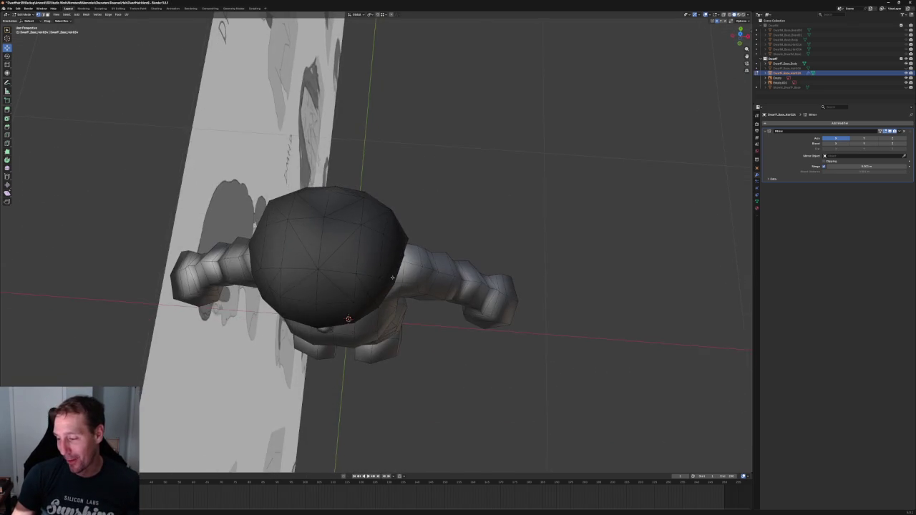
pyautogui.press('KP_7')
pyautogui.press('KP_3')
pyautogui.scroll(2, 344, 258)
pyautogui.hotkey('alt', 'z')
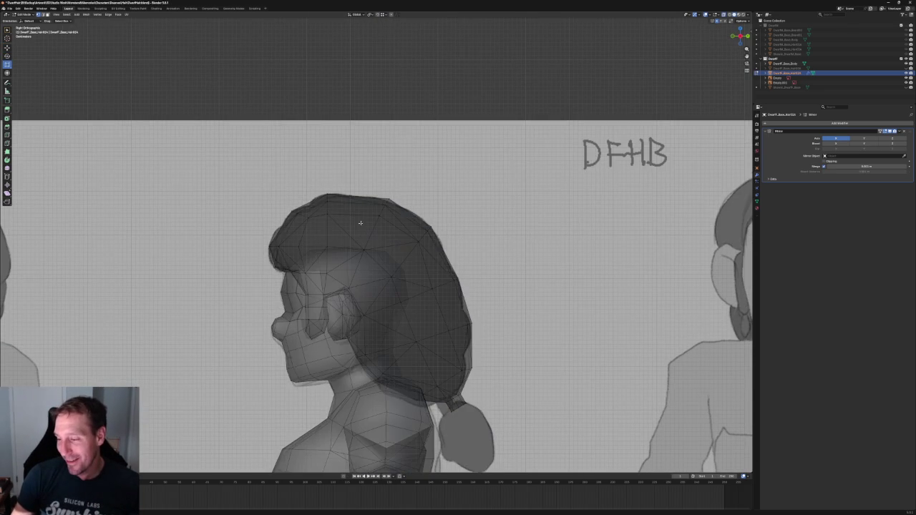
pyautogui.moveTo(355, 181)
pyautogui.mouseDown()
pyautogui.moveTo(341, 262)
pyautogui.moveTo(319, 279)
pyautogui.mouseUp()
pyautogui.hotkey('alt', 'z')
# Shift the selected front hair vertices slightly backward
pyautogui.hotkey('shift', 'space')
pyautogui.press('g')
pyautogui.moveTo(347, 228); pyautogui.dragTo(350, 228)
pyautogui.scroll(3, 320, 286)
pyautogui.moveTo(324, 298); pyautogui.dragTo(326, 297)
pyautogui.scroll(2, 322, 207)
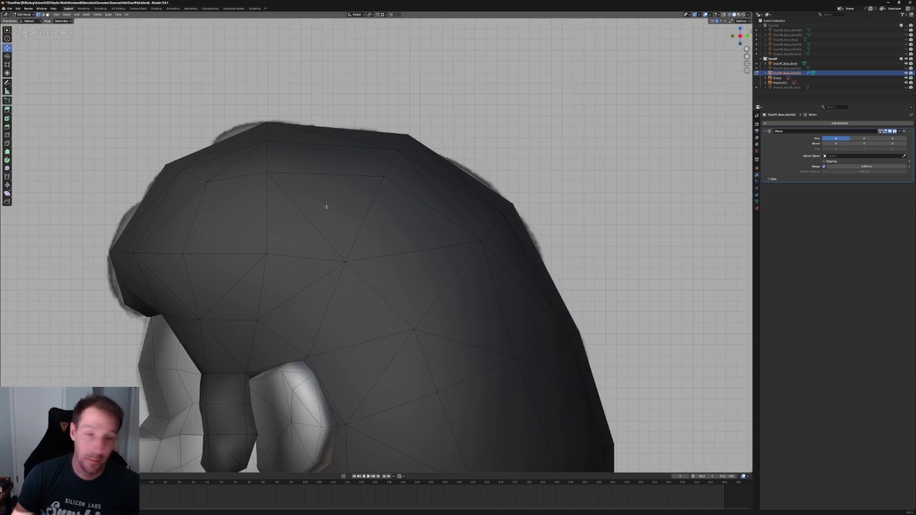
# Select the top hair vertex and move it backward along the Y axis
pyautogui.moveTo(255, 123); pyautogui.dragTo(289, 199)
pyautogui.moveTo(280, 145); pyautogui.dragTo(229, 189)
pyautogui.press('g')
pyautogui.press('y')
pyautogui.click(220, 180)
pyautogui.click(192, 148)
# Raise the front crown vertex up and forward to the upper left
pyautogui.keyDown('shift'); pyautogui.moveTo(198, 147); pyautogui.dragTo(271, 163, button='middle'); pyautogui.keyUp('shift')
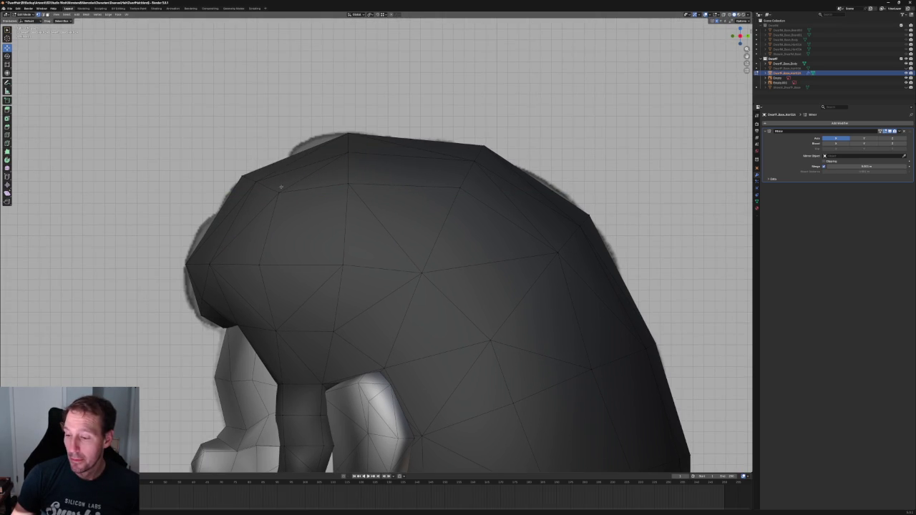
pyautogui.press('g')
pyautogui.click(255, 182)
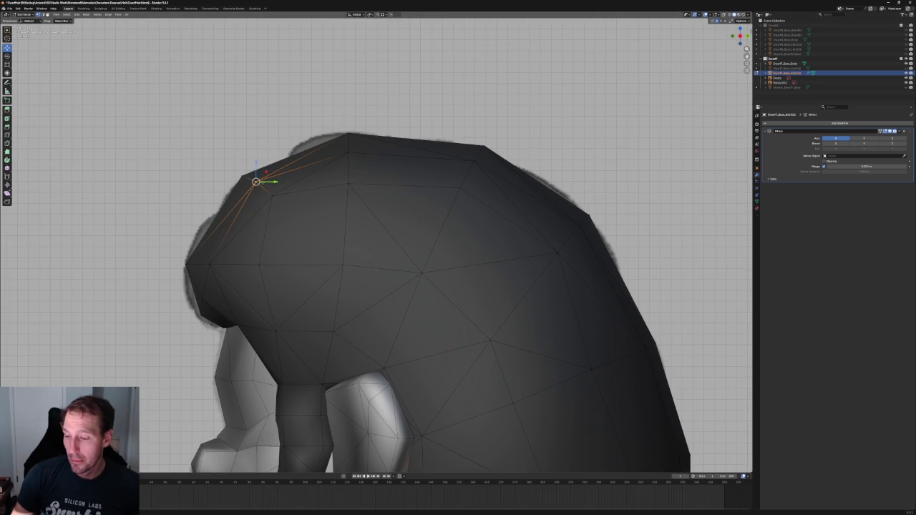
pyautogui.press('g')
pyautogui.click(301, 173)
# Compare the hair's side silhouette with the sketch in Right Ortho, toggling X-ray
pyautogui.press('KP_3')
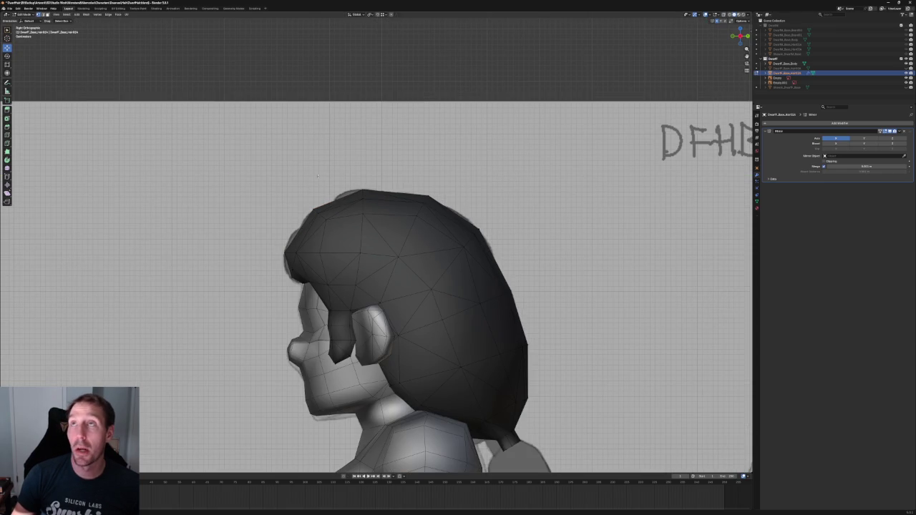
pyautogui.scroll(1, 318, 175)
pyautogui.scroll(2, 405, 214)
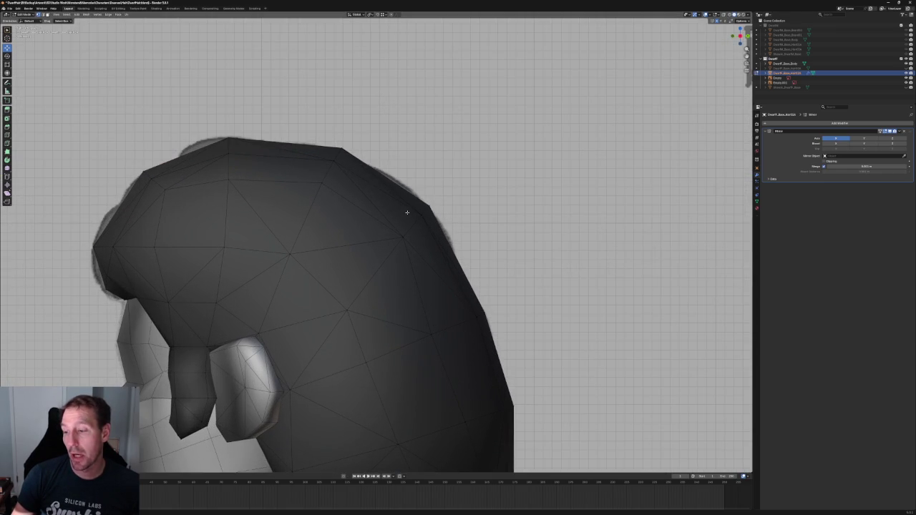
pyautogui.hotkey('alt', 'z')
pyautogui.scroll(-4, 401, 209)
pyautogui.scroll(1, 394, 206)
pyautogui.scroll(3, 388, 202)
pyautogui.scroll(-1, 332, 240)
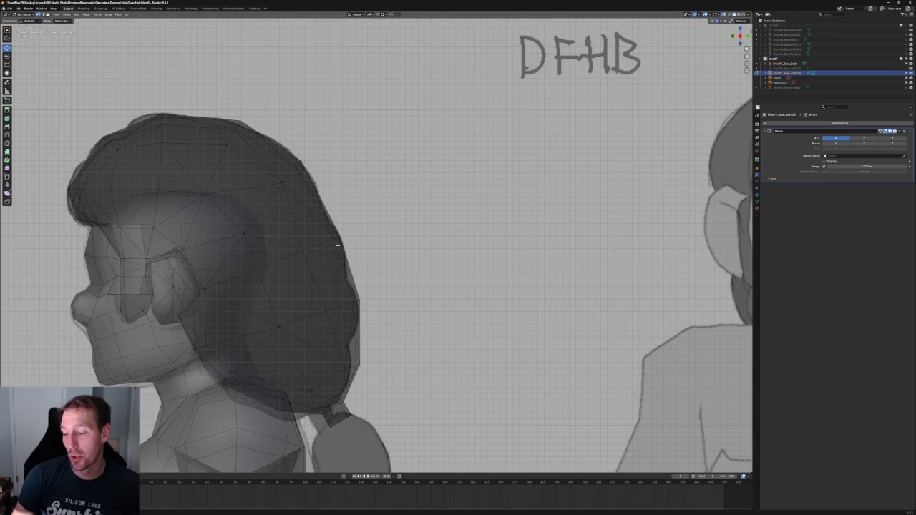
pyautogui.hotkey('alt', 'z')
pyautogui.scroll(-3, 333, 242)
pyautogui.scroll(2, 315, 235)
pyautogui.scroll(3, 301, 229)
pyautogui.hotkey('alt', 'z')
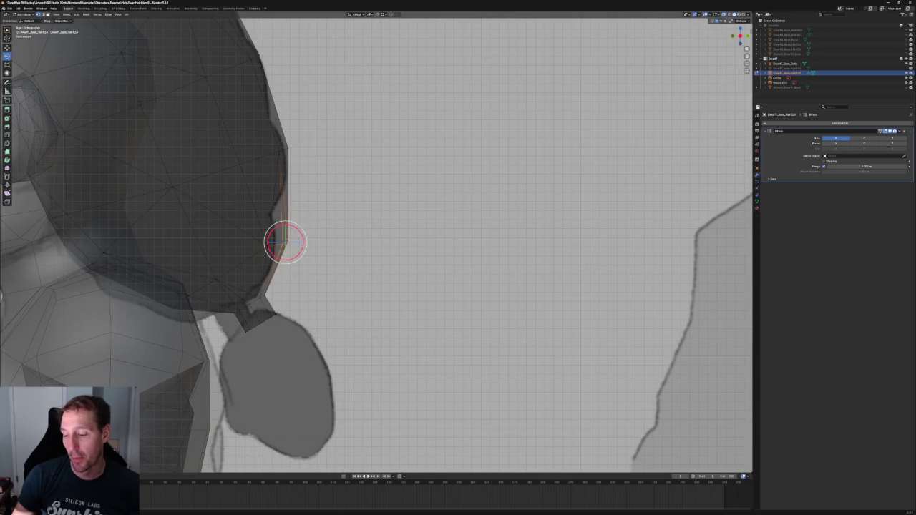
# Move the selected hair-tip vertex along Z, then along Y
pyautogui.press('g')
pyautogui.press('Escape')
pyautogui.press('g')
pyautogui.press('z')
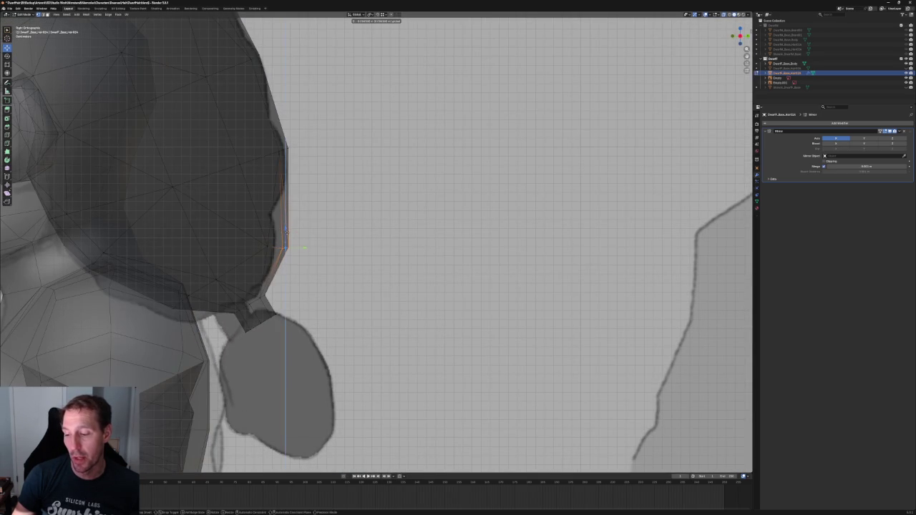
pyautogui.click(287, 230)
pyautogui.scroll(2, 286, 230)
pyautogui.scroll(2, 307, 240)
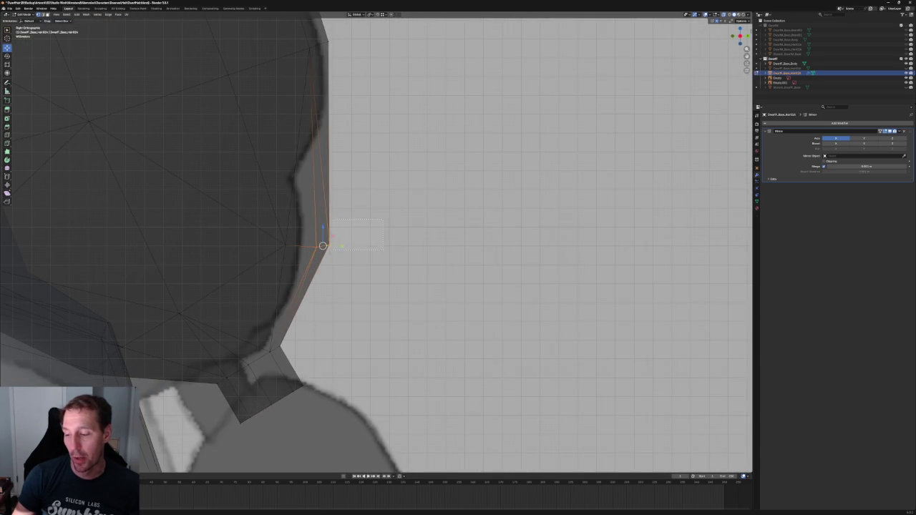
pyautogui.press('g')
pyautogui.press('y')
pyautogui.click(335, 241)
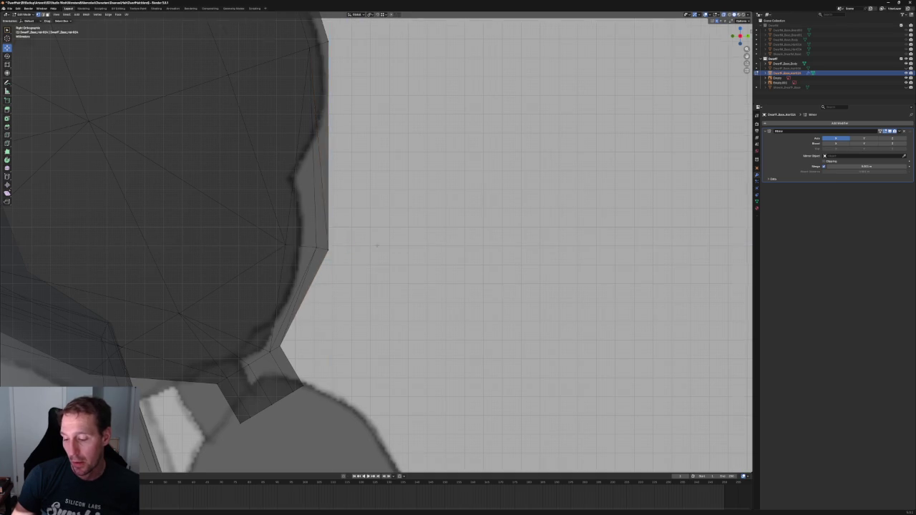
# Box-select the hair-tip vertices near the neck and reposition them
pyautogui.scroll(-3, 332, 266)
pyautogui.scroll(2, 332, 266)
pyautogui.scroll(2, 308, 266)
pyautogui.moveTo(254, 282); pyautogui.dragTo(133, 355)
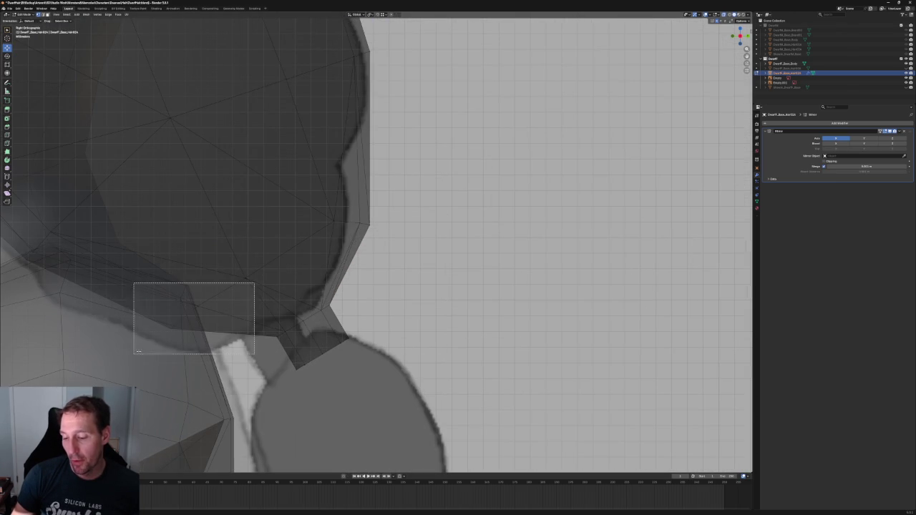
pyautogui.press('g')
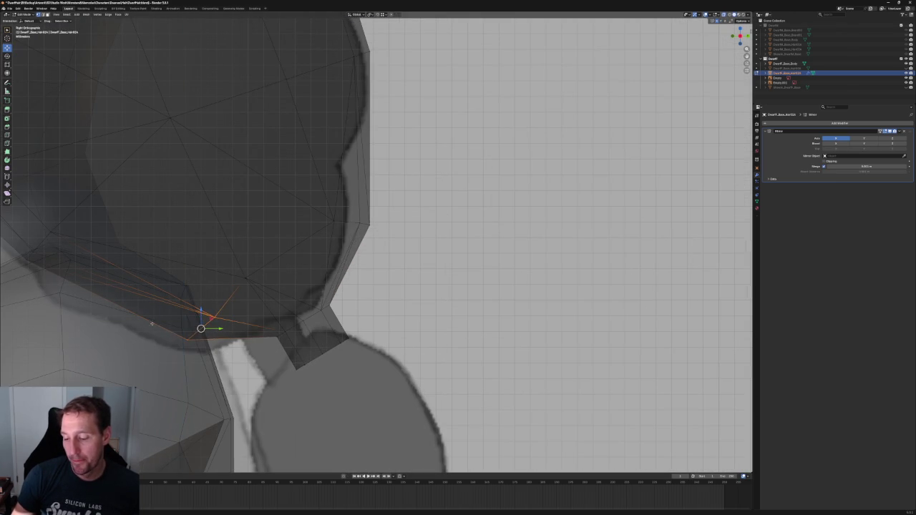
pyautogui.click(210, 329)
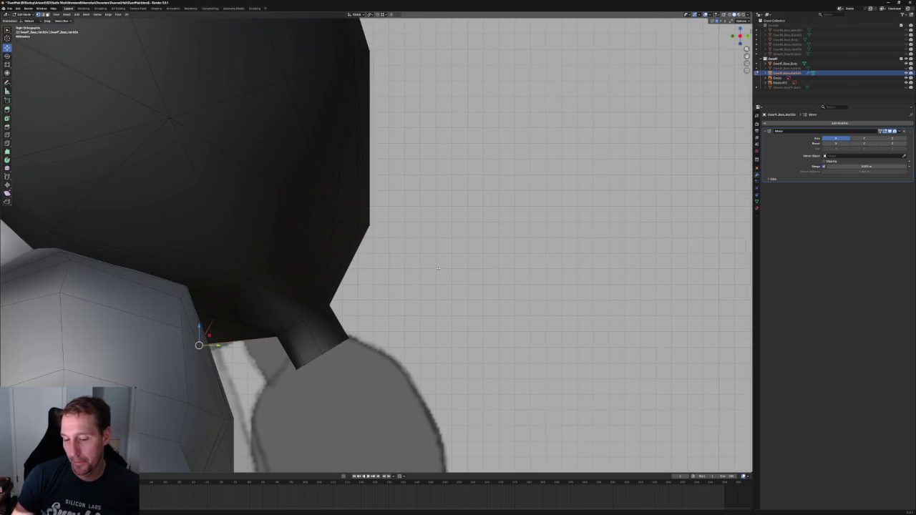
# Vertex-slide a hair vertex near the neck slightly right along its edge
pyautogui.scroll(-1, 204, 335)
pyautogui.click(285, 266)
pyautogui.press('g')
pyautogui.press('g')
pyautogui.click(303, 266)
pyautogui.moveTo(305, 265); pyautogui.dragTo(304, 264)
pyautogui.click(305, 264)
# Clear the selection and orbit to inspect the hair from behind
pyautogui.hotkey('alt', 'a')
pyautogui.scroll(-3, 305, 265)
pyautogui.hotkey('alt', 'z')
pyautogui.moveTo(300, 252); pyautogui.dragTo(247, 250, button='middle')
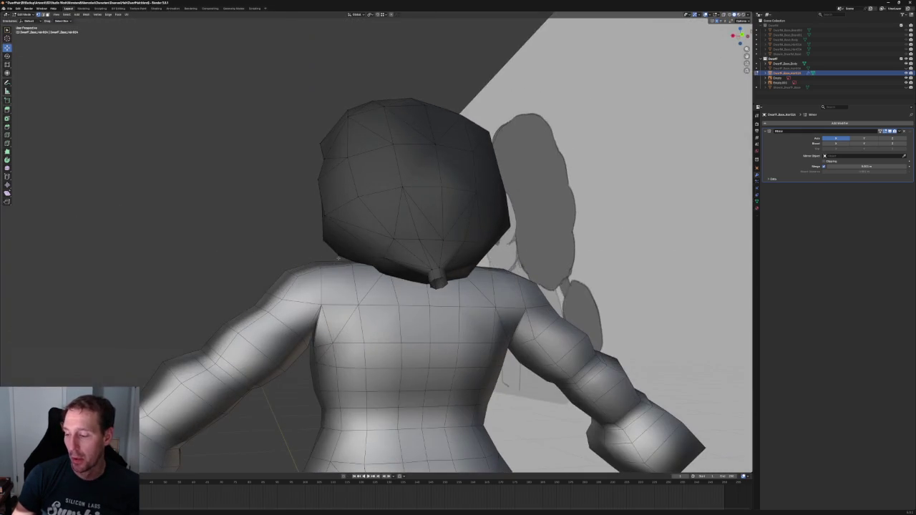
pyautogui.moveTo(336, 258)
pyautogui.mouseDown(button='middle')
pyautogui.moveTo(358, 265)
pyautogui.moveTo(327, 264)
pyautogui.mouseUp(button='middle')
pyautogui.scroll(4, 327, 264)
pyautogui.hotkey('alt', 'z')
# Select the hair vertices along the jaw edge and move them up and back
pyautogui.moveTo(210, 262); pyautogui.dragTo(272, 326)
pyautogui.moveTo(248, 279); pyautogui.dragTo(271, 286)
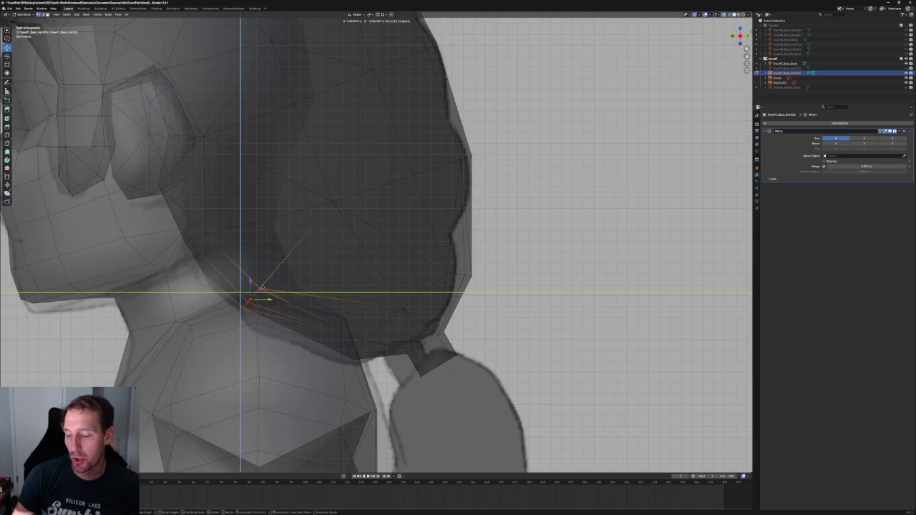
pyautogui.moveTo(270, 286); pyautogui.dragTo(321, 266, button='middle')
pyautogui.hotkey('alt', 'z')
# Nudge the selected jaw-edge vertices up and forward, checking against the reference sheets
pyautogui.moveTo(218, 237)
pyautogui.mouseDown(button='middle')
pyautogui.moveTo(287, 266)
pyautogui.moveTo(281, 287)
pyautogui.mouseUp(button='middle')
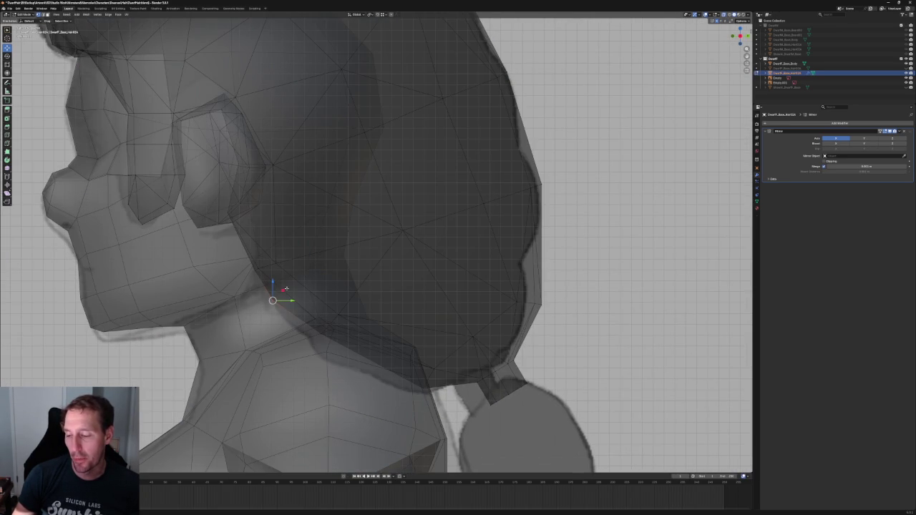
pyautogui.moveTo(285, 288); pyautogui.dragTo(267, 266)
pyautogui.click(275, 273)
pyautogui.moveTo(275, 272)
pyautogui.mouseDown(button='middle')
pyautogui.moveTo(308, 266)
pyautogui.moveTo(322, 237)
pyautogui.moveTo(324, 278)
pyautogui.moveTo(314, 265)
pyautogui.moveTo(382, 259)
pyautogui.moveTo(357, 262)
pyautogui.mouseUp(button='middle')
pyautogui.hotkey('alt', 'z')
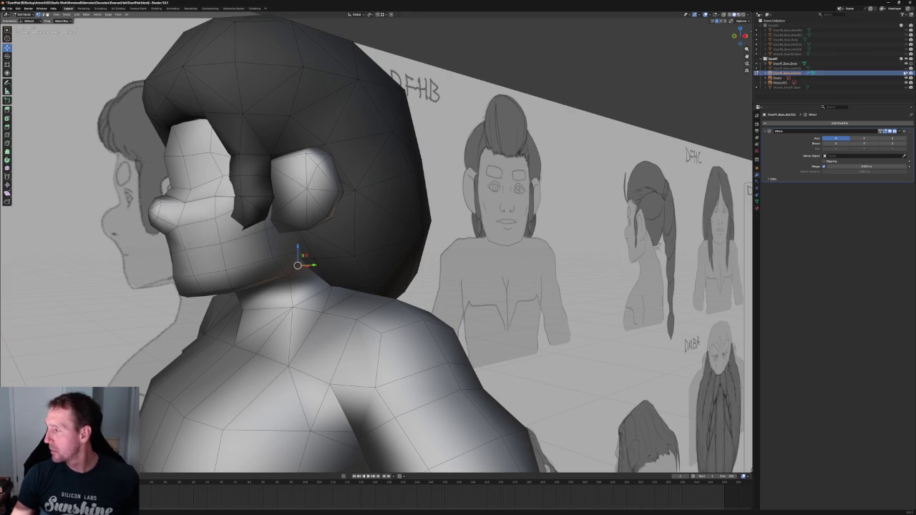
# Hide Dwarf_Base_Body and view the hair from the front and below
pyautogui.click(905, 68)
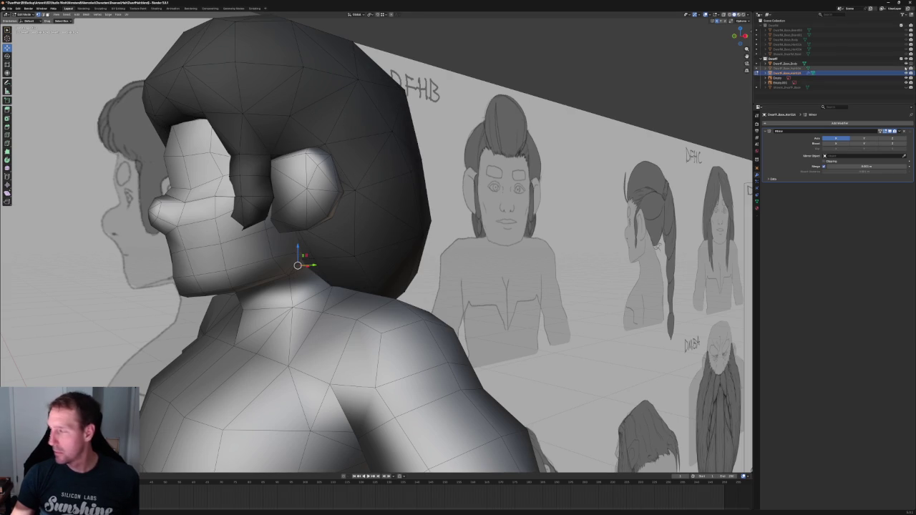
pyautogui.click(906, 63)
pyautogui.moveTo(344, 236); pyautogui.dragTo(354, 225, button='middle')
pyautogui.press('`')
pyautogui.click(344, 259)
pyautogui.moveTo(343, 259)
pyautogui.mouseDown(button='middle')
pyautogui.moveTo(358, 213)
pyautogui.moveTo(330, 207)
pyautogui.mouseUp(button='middle')
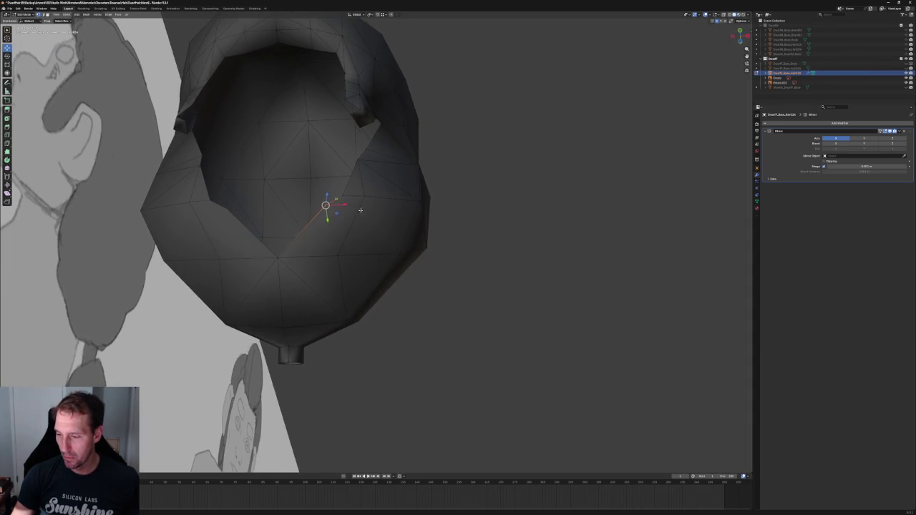
# Reposition an inner vertex on the hair's underside
pyautogui.press('g')
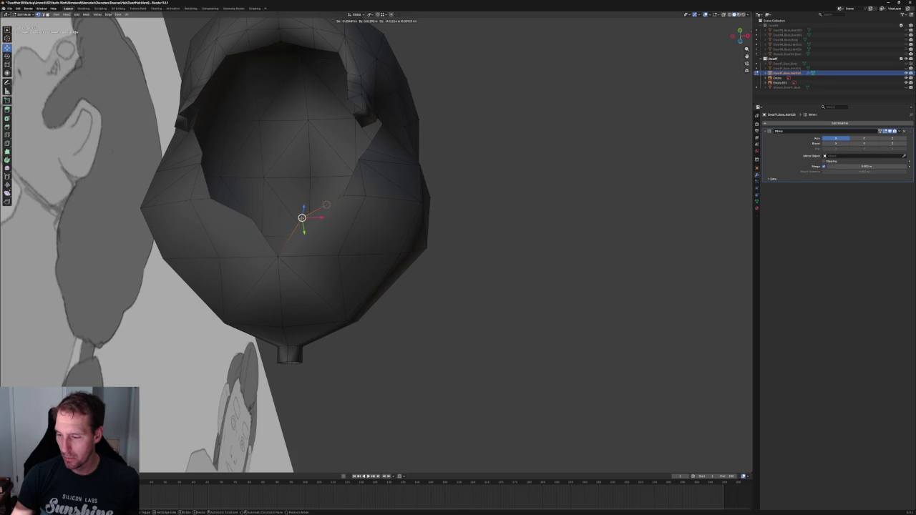
pyautogui.click(327, 204)
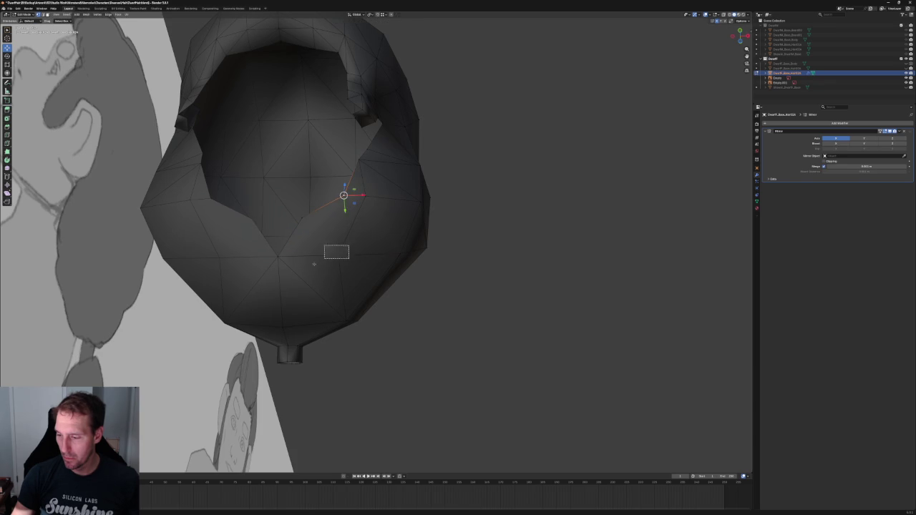
pyautogui.keyDown('shift'); pyautogui.click(339, 256); pyautogui.keyUp('shift')
pyautogui.click(466, 295)
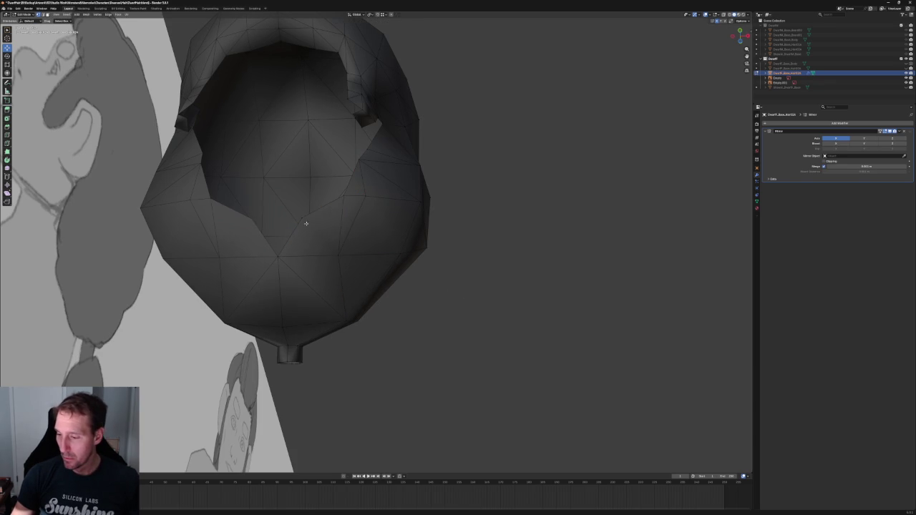
# Move an inner vertex along X and set its X coordinate to 0
pyautogui.press('g')
pyautogui.press('x')
pyautogui.click(312, 223)
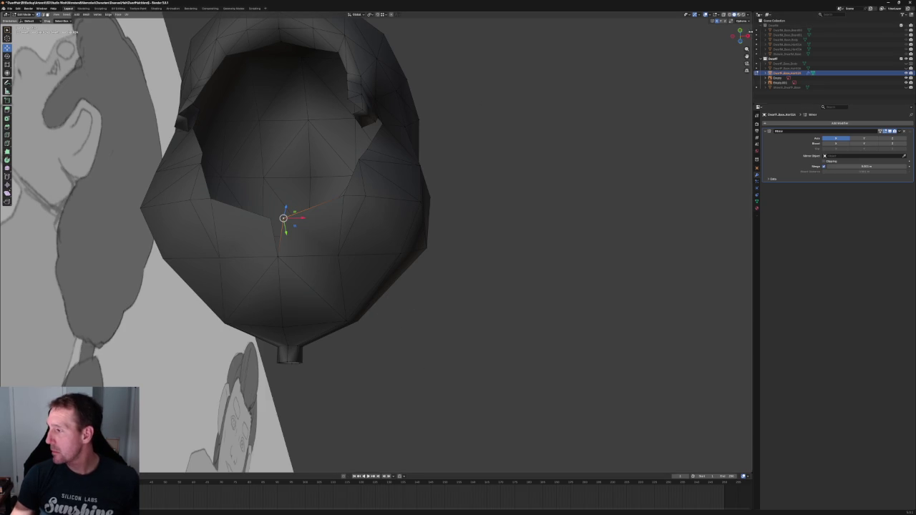
pyautogui.click(748, 33)
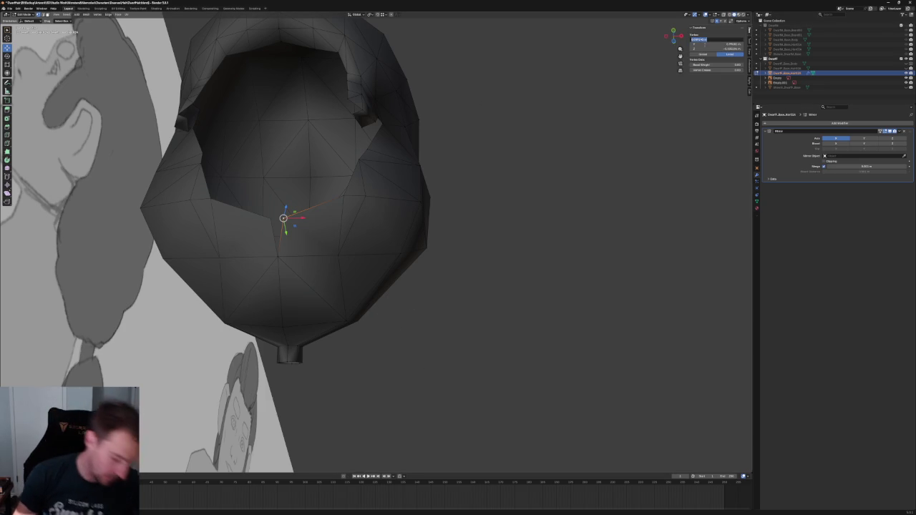
pyautogui.write('0')
pyautogui.press('Return')
# Inspect the hair's underside from the front view and an angle
pyautogui.scroll(-5, 542, 204)
pyautogui.moveTo(534, 188)
pyautogui.mouseDown(button='middle')
pyautogui.moveTo(525, 207)
pyautogui.moveTo(511, 200)
pyautogui.mouseUp(button='middle')
pyautogui.press('KP_1')
pyautogui.scroll(4, 420, 245)
pyautogui.click(369, 256)
pyautogui.moveTo(368, 256)
pyautogui.mouseDown(button='middle')
pyautogui.moveTo(421, 253)
pyautogui.moveTo(436, 272)
pyautogui.mouseUp(button='middle')
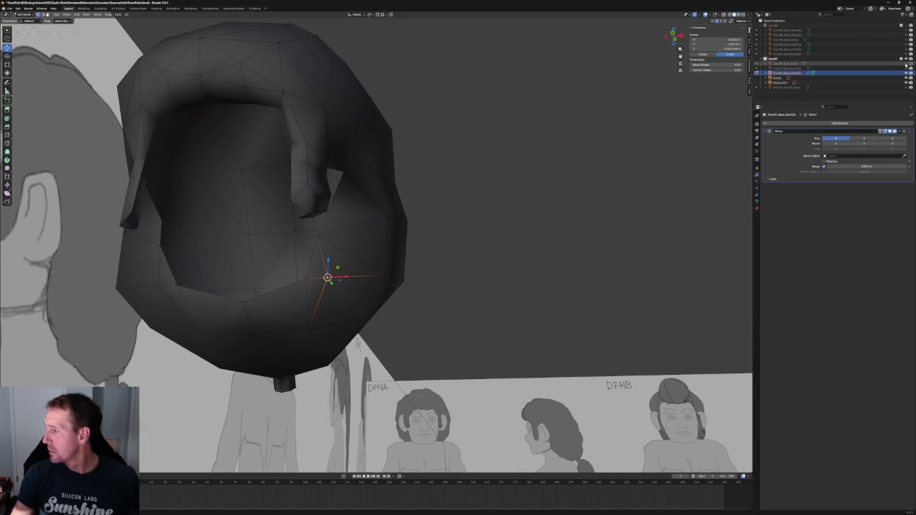
# Unhide the body and switch to Right Ortho with X-ray on
pyautogui.click(906, 63)
pyautogui.moveTo(453, 203); pyautogui.dragTo(367, 245, button='middle')
pyautogui.moveTo(346, 241); pyautogui.dragTo(336, 241)
pyautogui.press('KP_3')
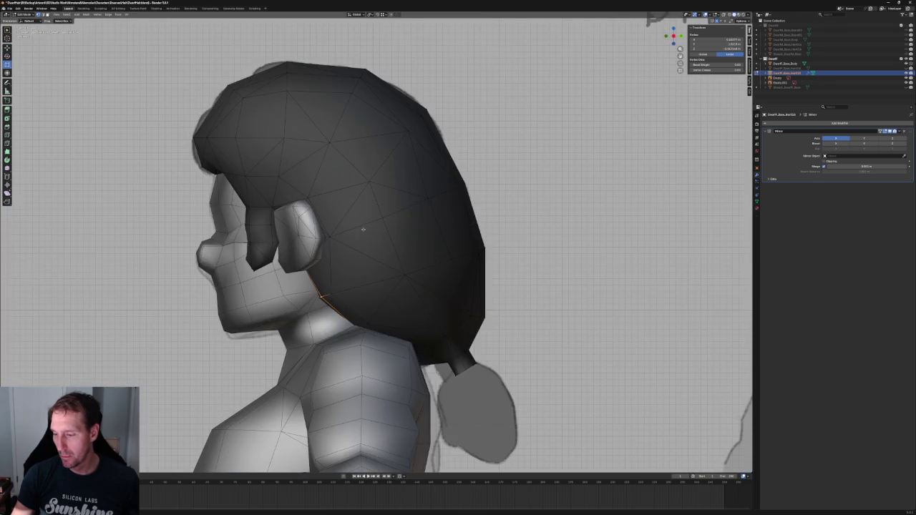
pyautogui.scroll(3, 356, 257)
pyautogui.scroll(3, 308, 285)
pyautogui.hotkey('alt', 'z')
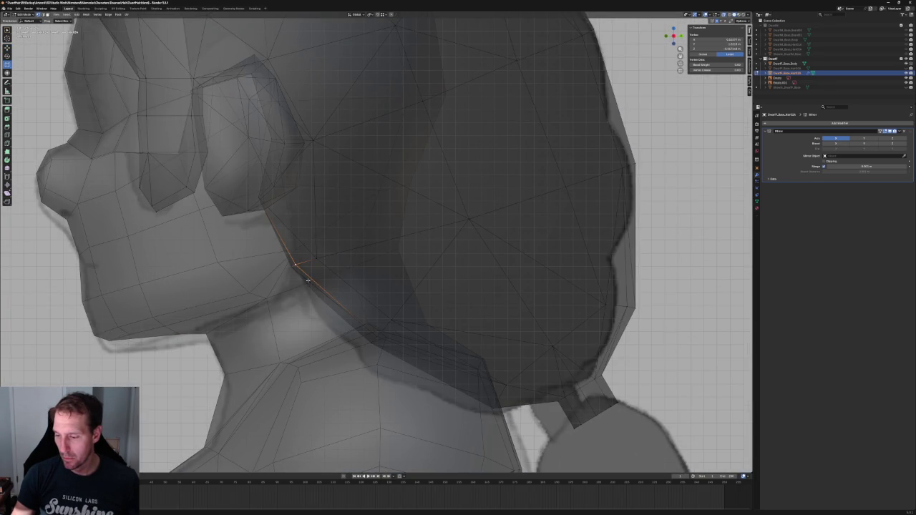
# Extrude the jaw-side hair vertex and move it into place behind the jaw
pyautogui.press('e')
pyautogui.moveTo(304, 309); pyautogui.dragTo(300, 288, button='middle')
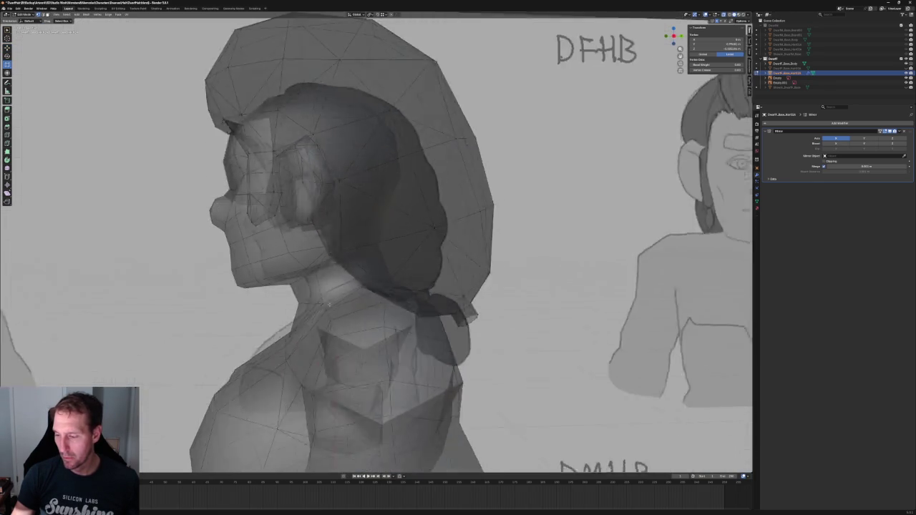
pyautogui.press('KP_3')
pyautogui.scroll(5, 299, 289)
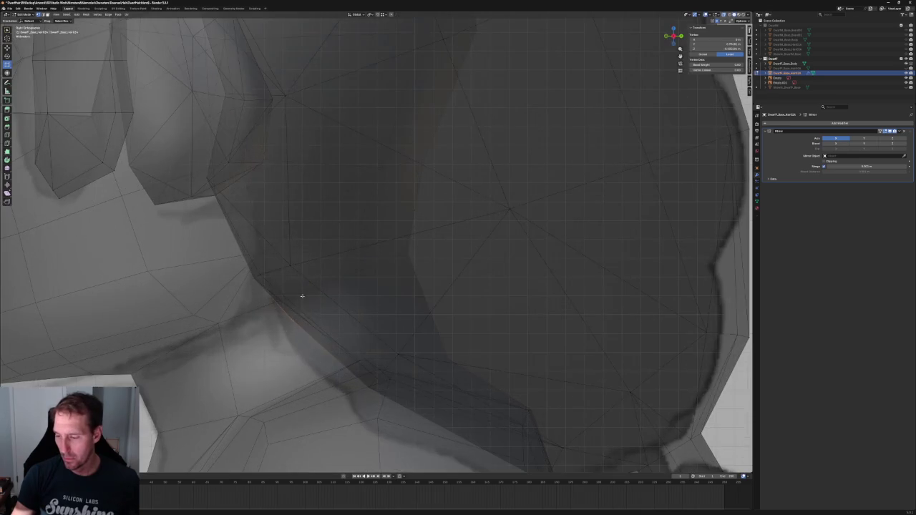
pyautogui.press('g')
pyautogui.click(260, 267)
# Clear the selection and return to the solid front view
pyautogui.hotkey('alt', 'a')
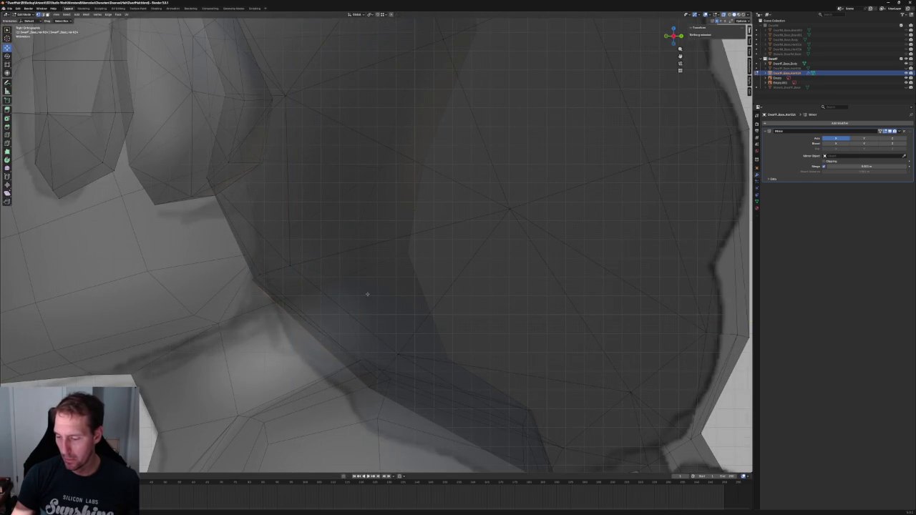
pyautogui.scroll(-5, 420, 291)
pyautogui.press('KP_1')
pyautogui.hotkey('alt', 'z')
pyautogui.scroll(-5, 419, 291)
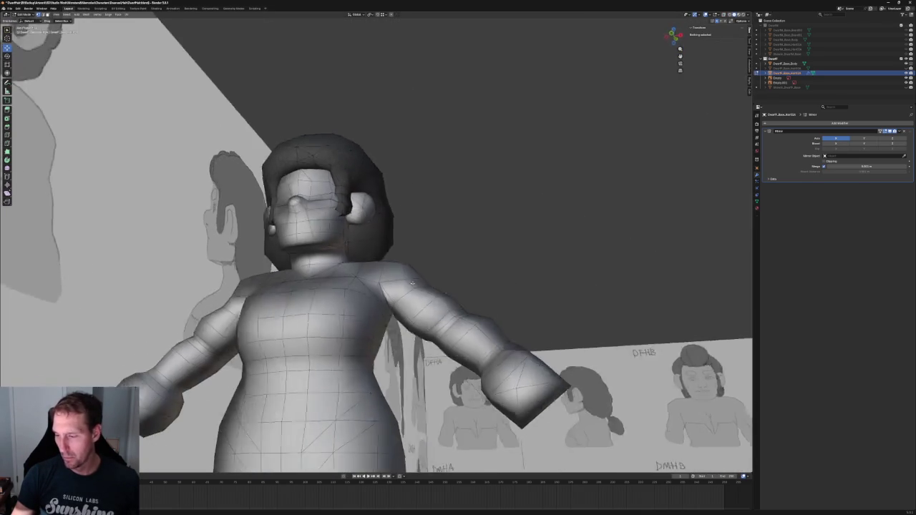